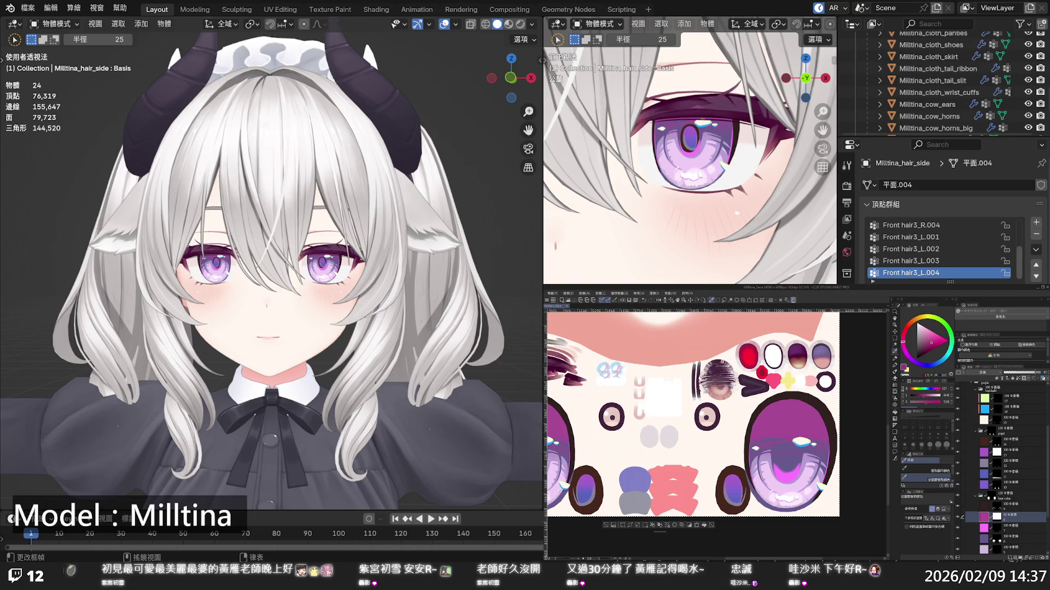
Zoom onto the big eye, select layer 4 and pick purple as the drawing colour
scroll(789, 496, "up", 5)
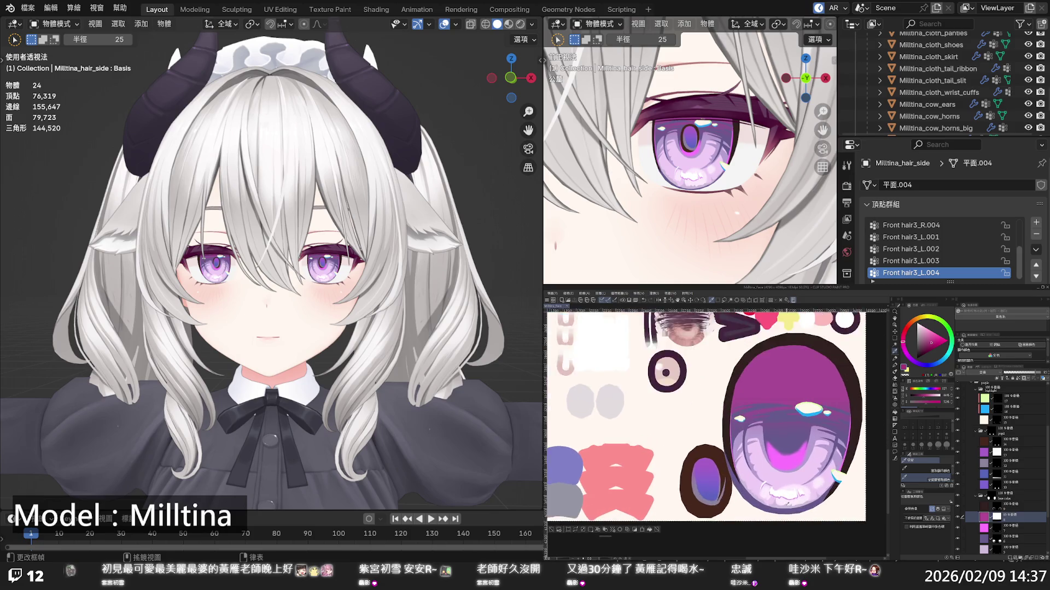
scroll(986, 500, "down", 2)
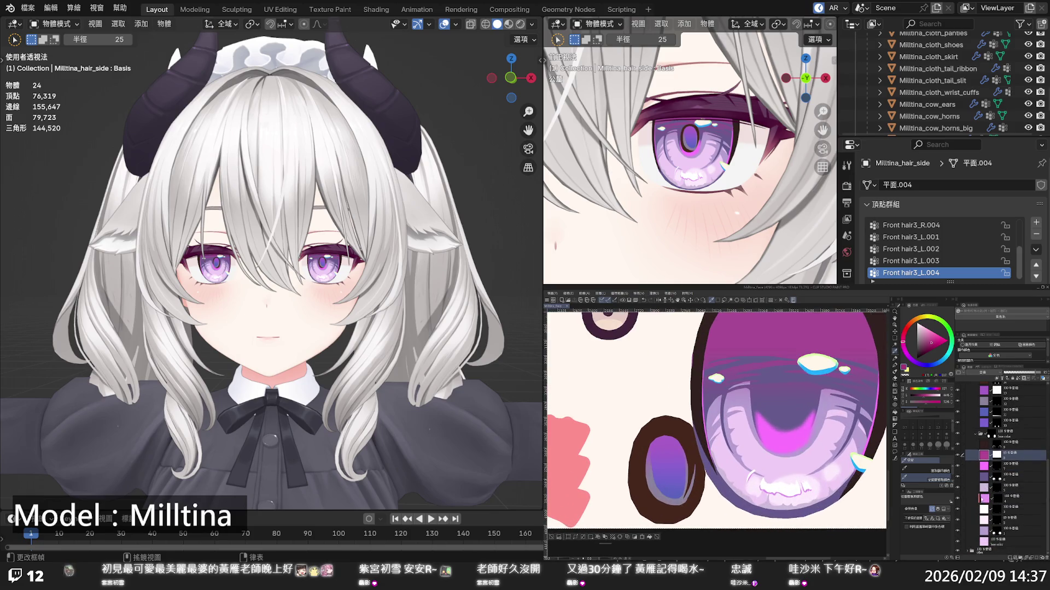
left_click(983, 499)
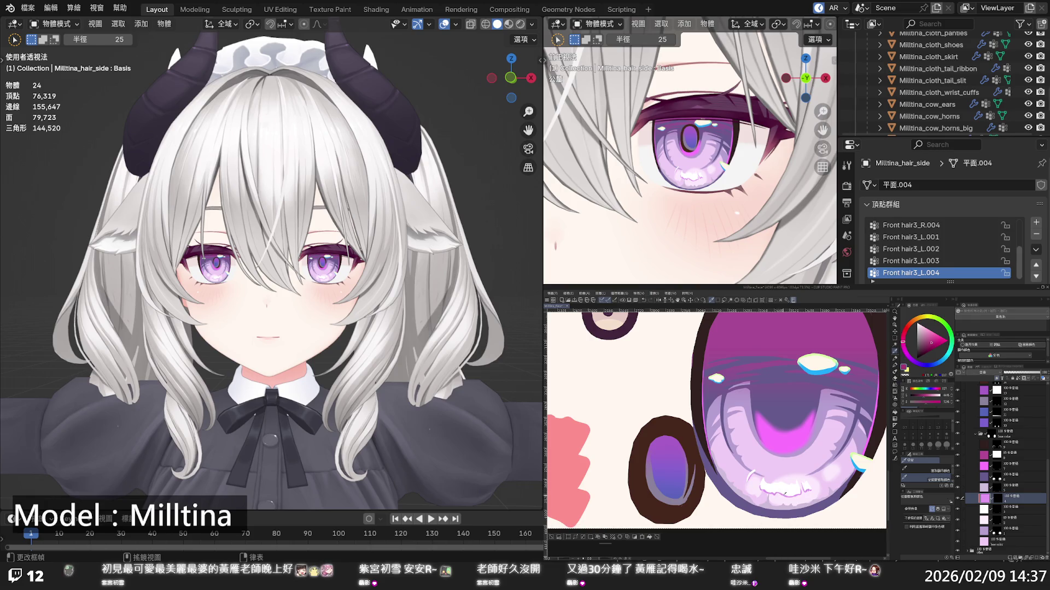
left_click(910, 361)
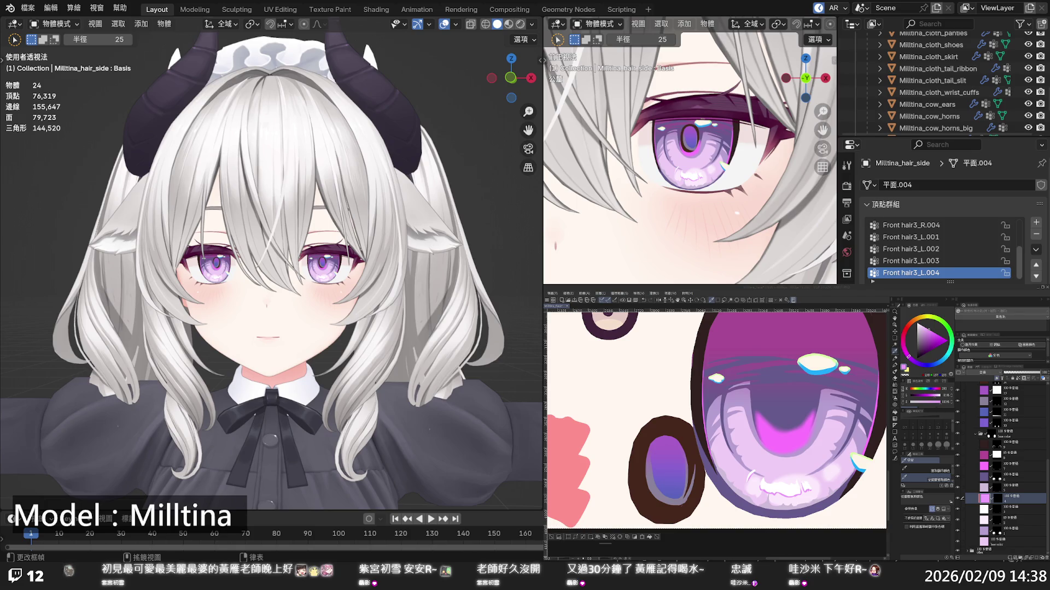
On the base color layer, eyedrop the eye colour and paint a brighter pink lower-iris glow
left_click(953, 470)
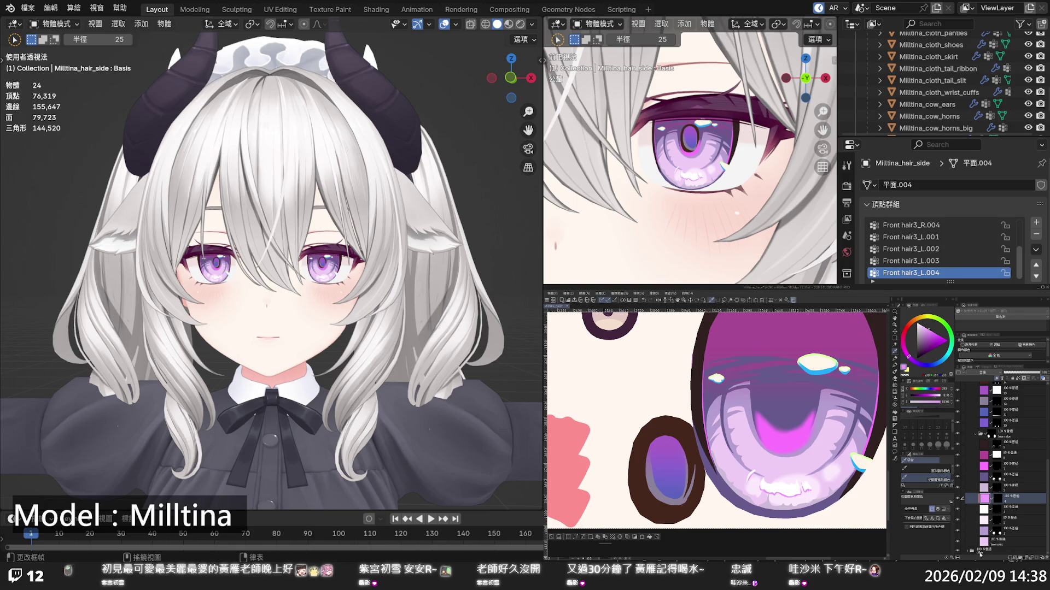
left_click(1009, 542)
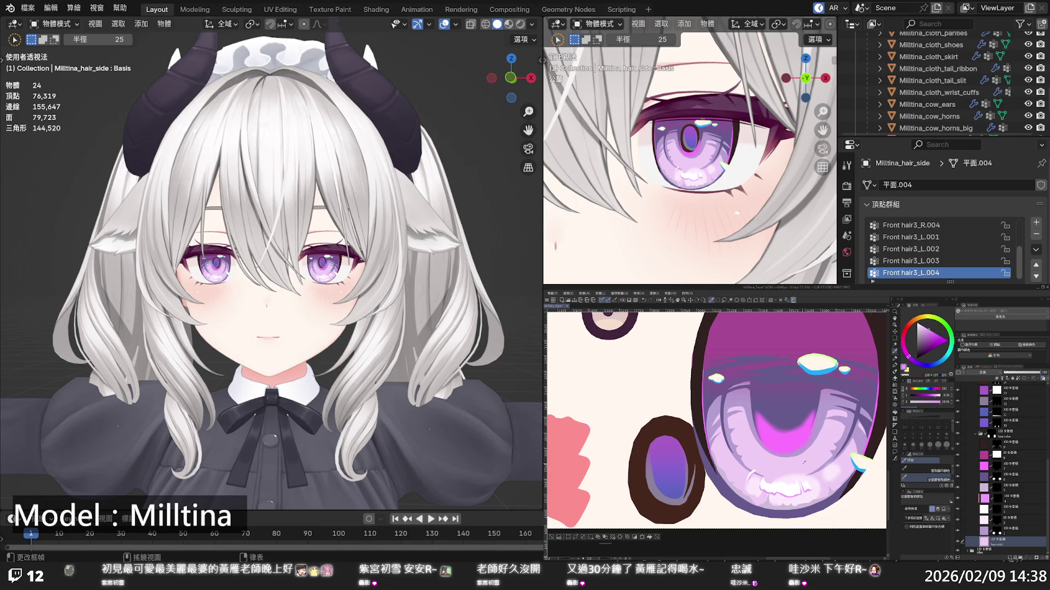
left_click(810, 454, "alt")
left_click(651, 537)
left_click(649, 538)
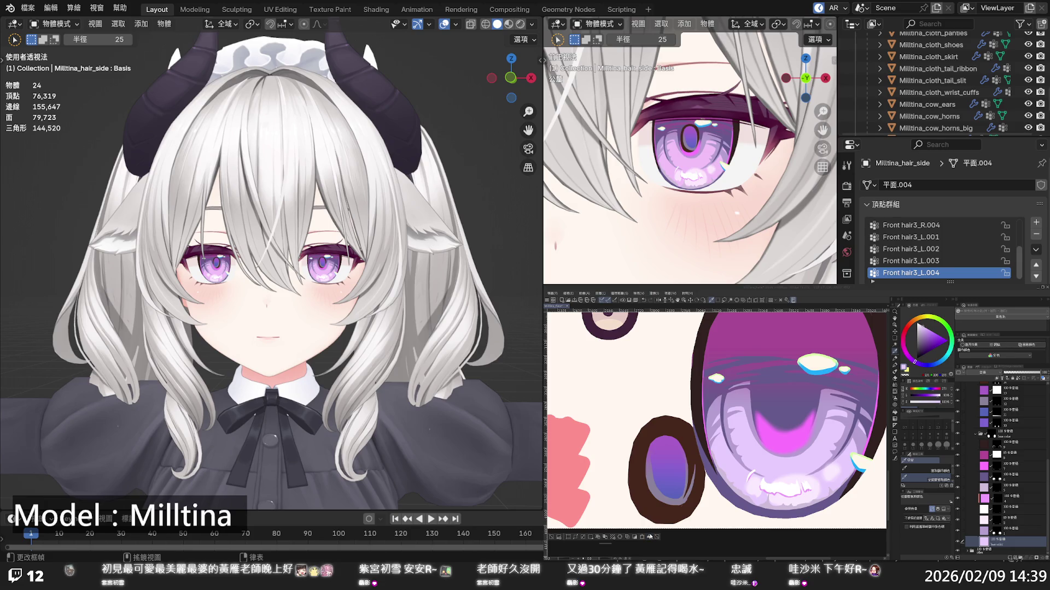
left_click(649, 537)
Select light green layer 17 and fill it with a red-orange shade from the colour wheel
scroll(371, 308, "down", 5)
scroll(370, 308, "up", 3)
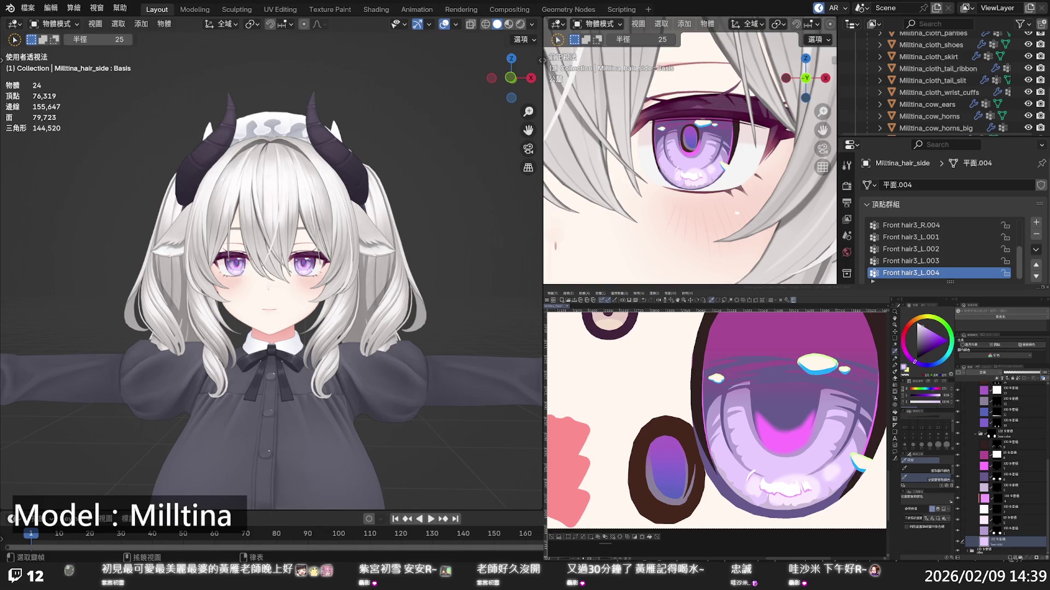
scroll(999, 468, "up", 6)
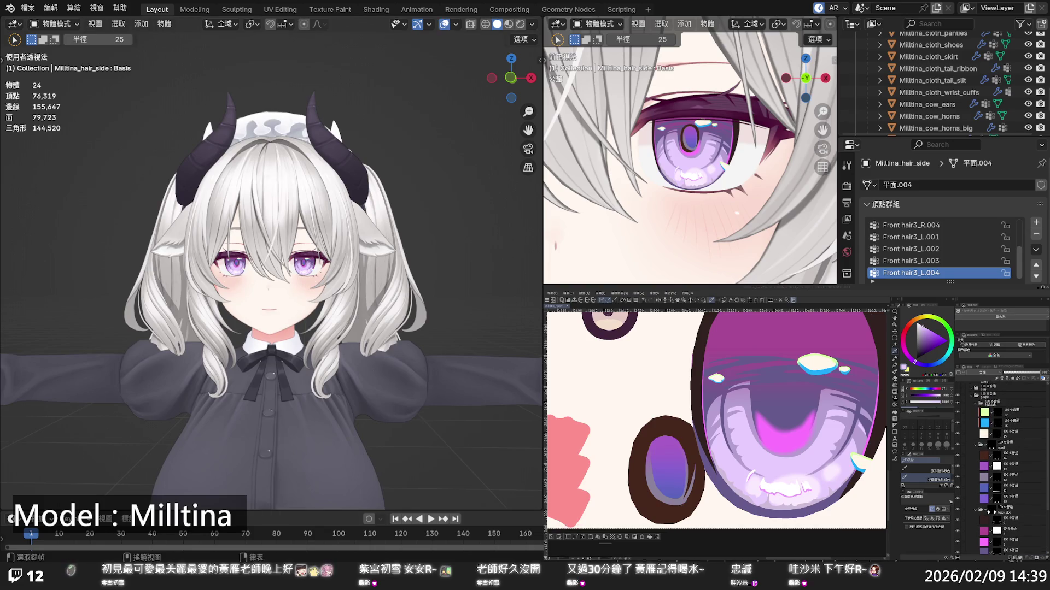
scroll(716, 416, "down", 5)
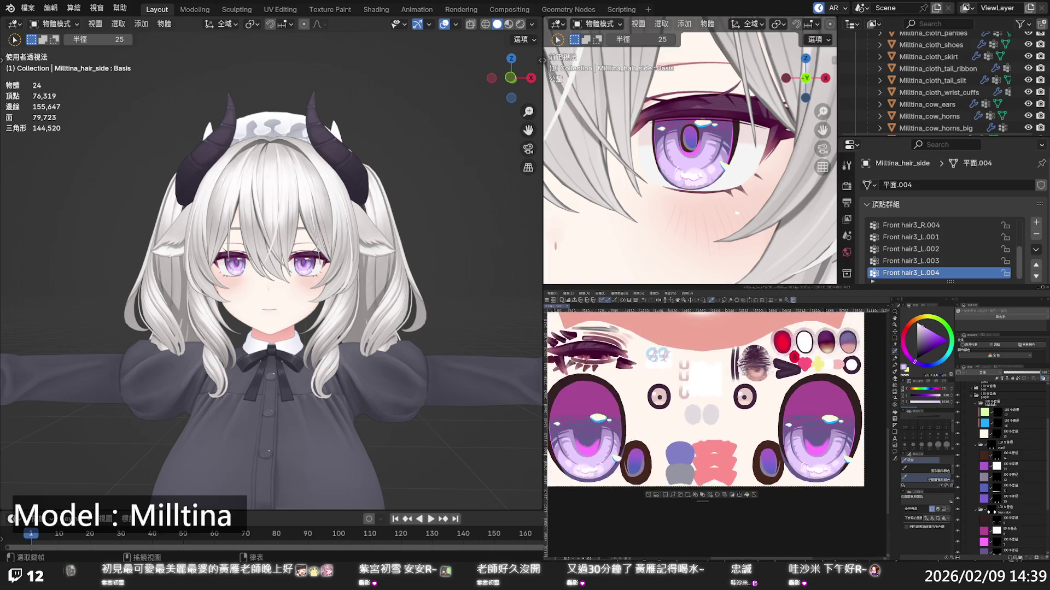
scroll(864, 432, "up", 3)
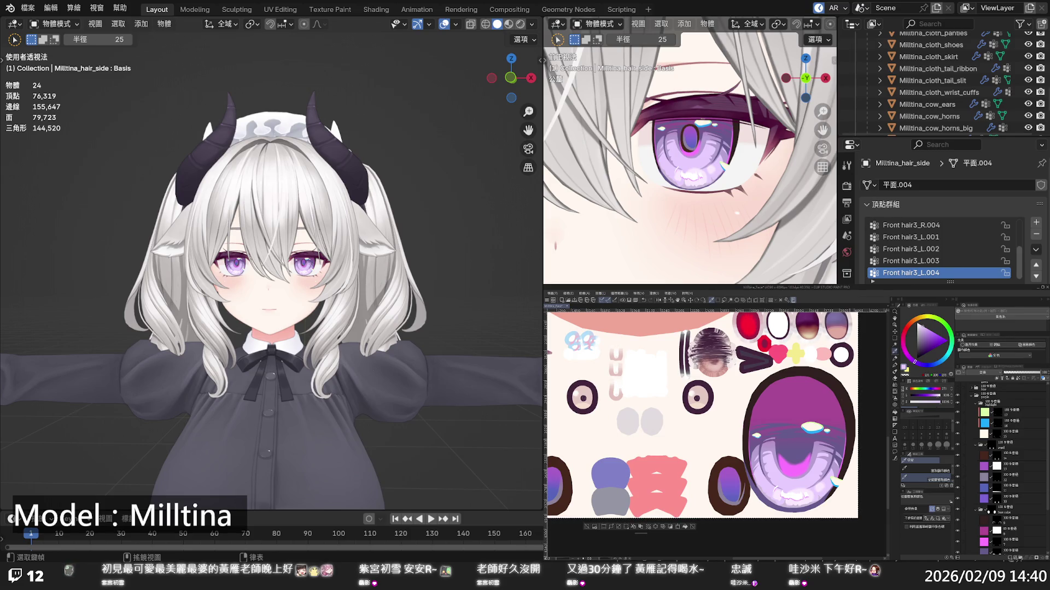
left_click(984, 412)
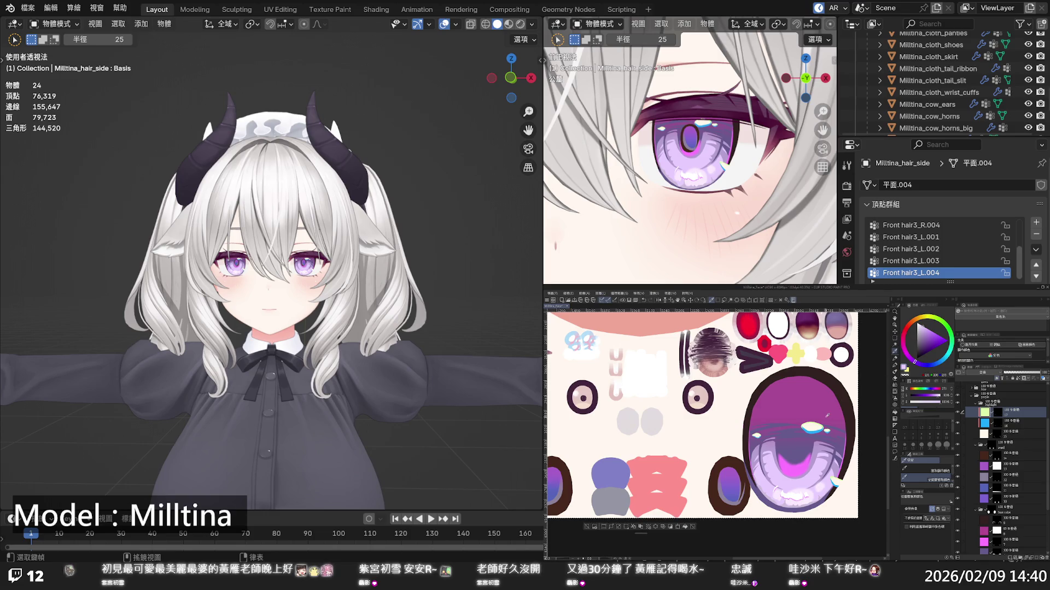
left_click(819, 424, "alt")
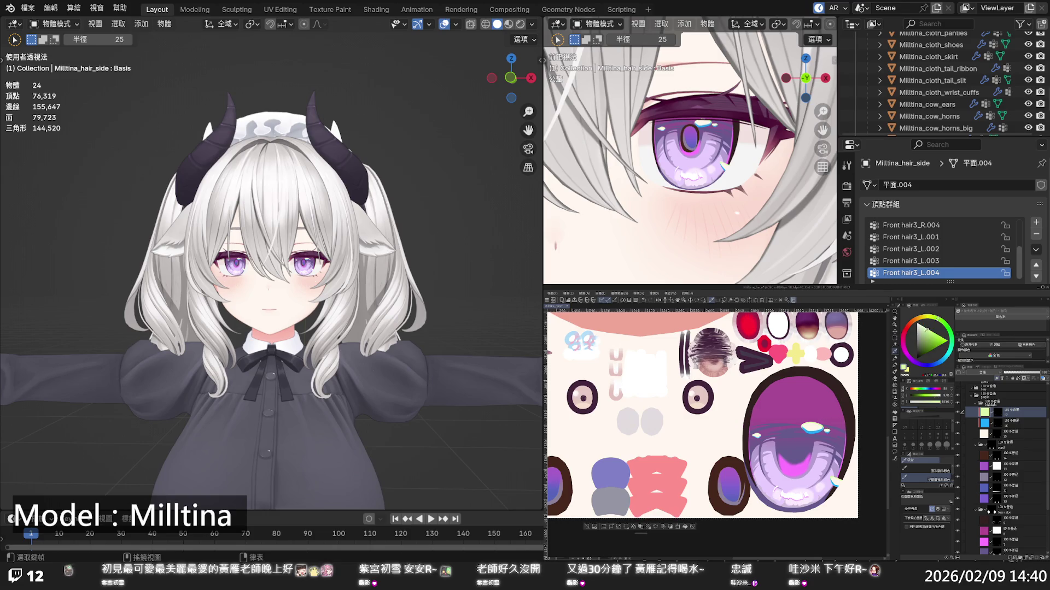
left_click(912, 321)
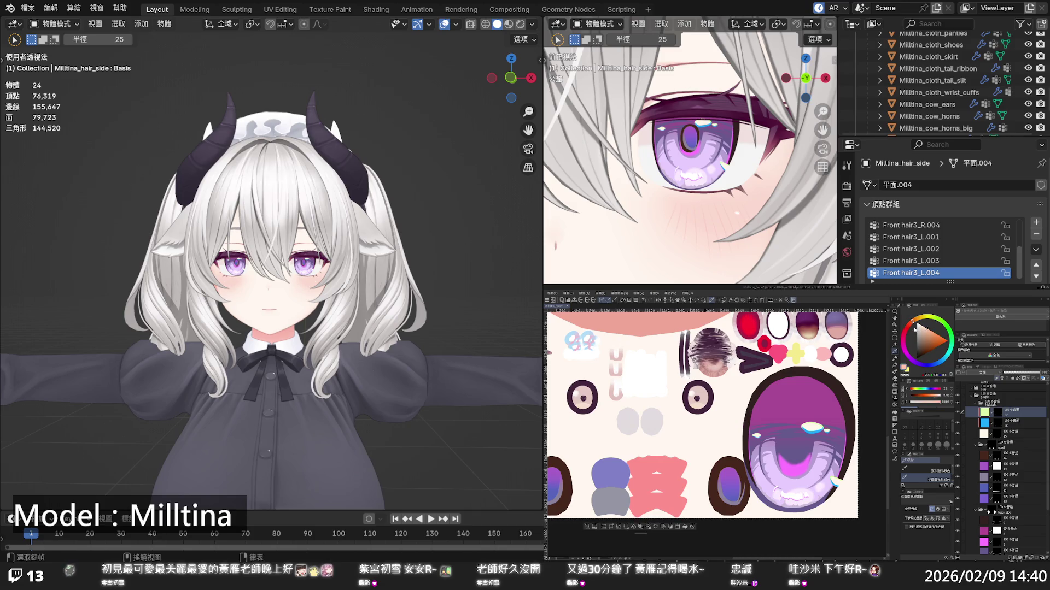
left_click(932, 333)
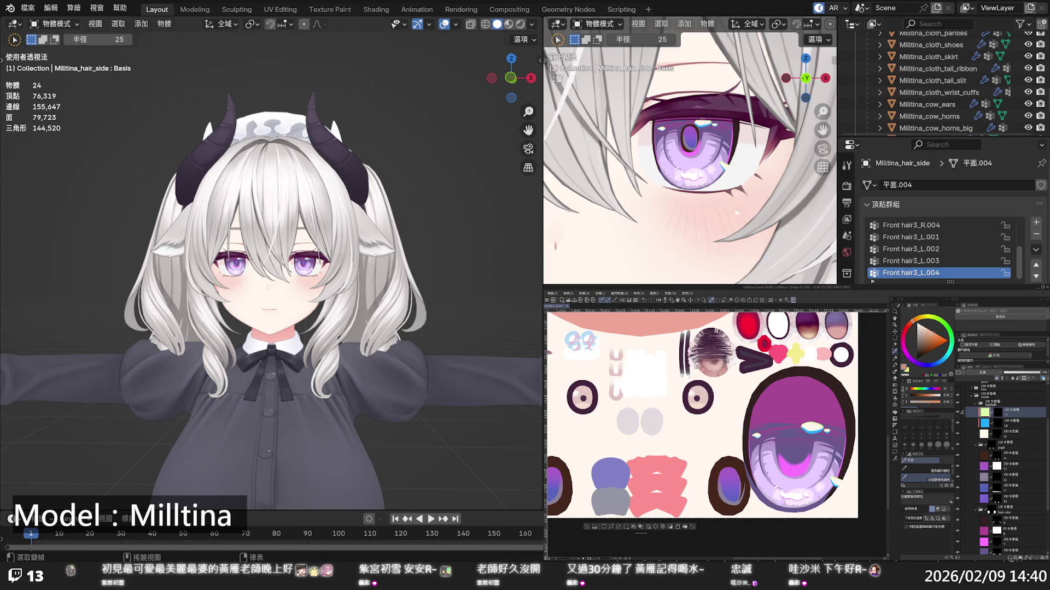
left_click(685, 527)
Collapse the highlight and parent folders so the colour folders are listed
scroll(371, 279, "up", 5)
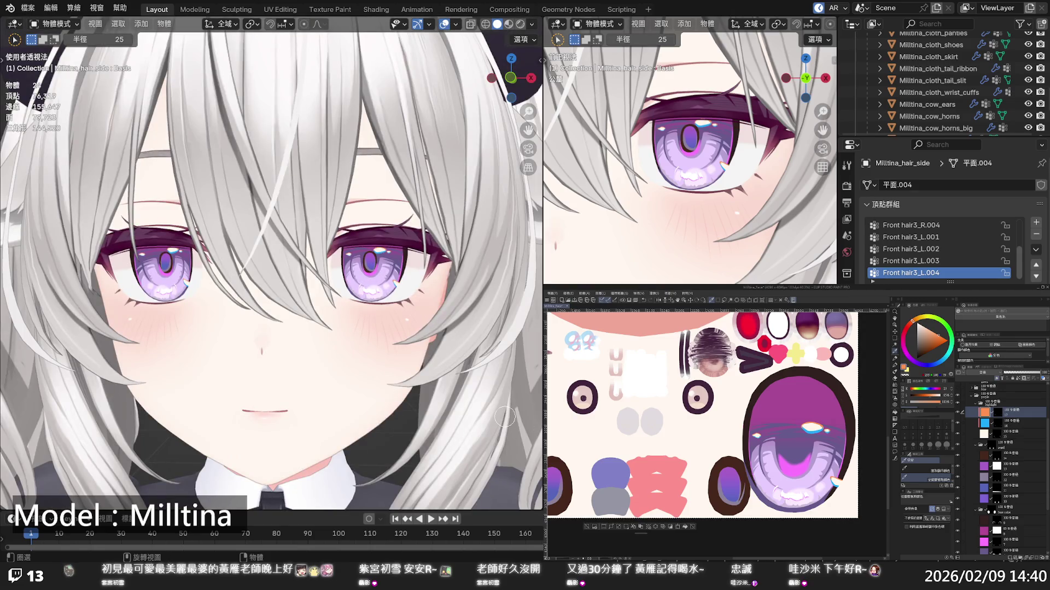
scroll(503, 416, "down", 5)
scroll(503, 415, "down", 4)
scroll(495, 404, "up", 7)
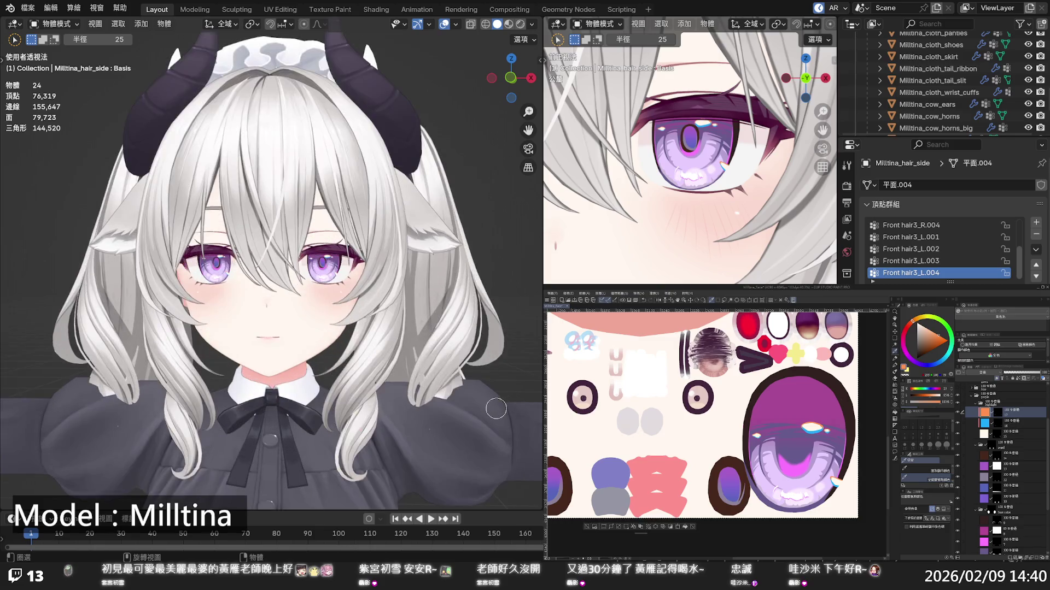
scroll(495, 405, "down", 6)
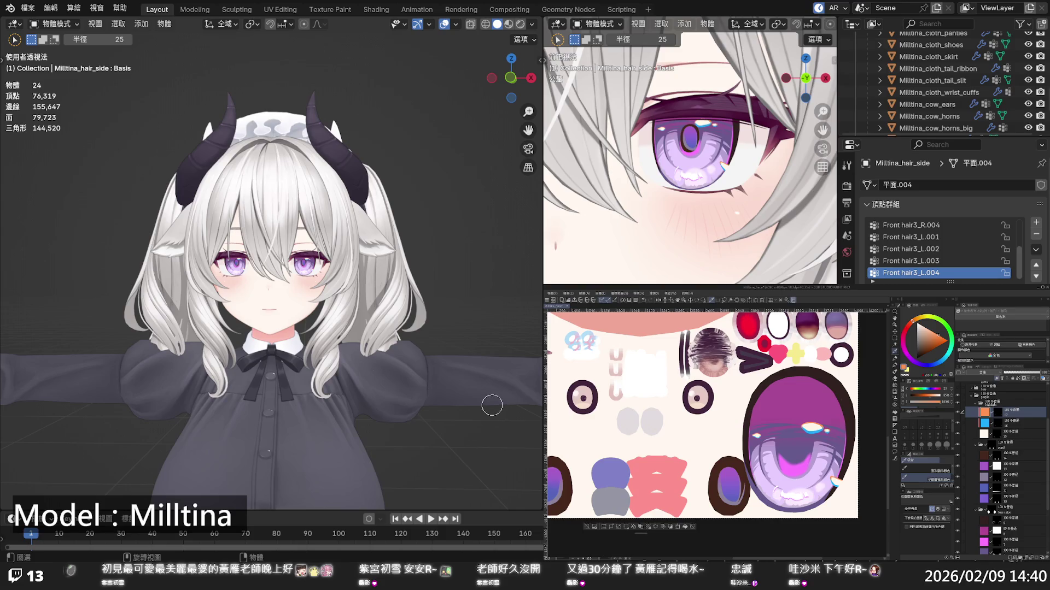
left_click(975, 403)
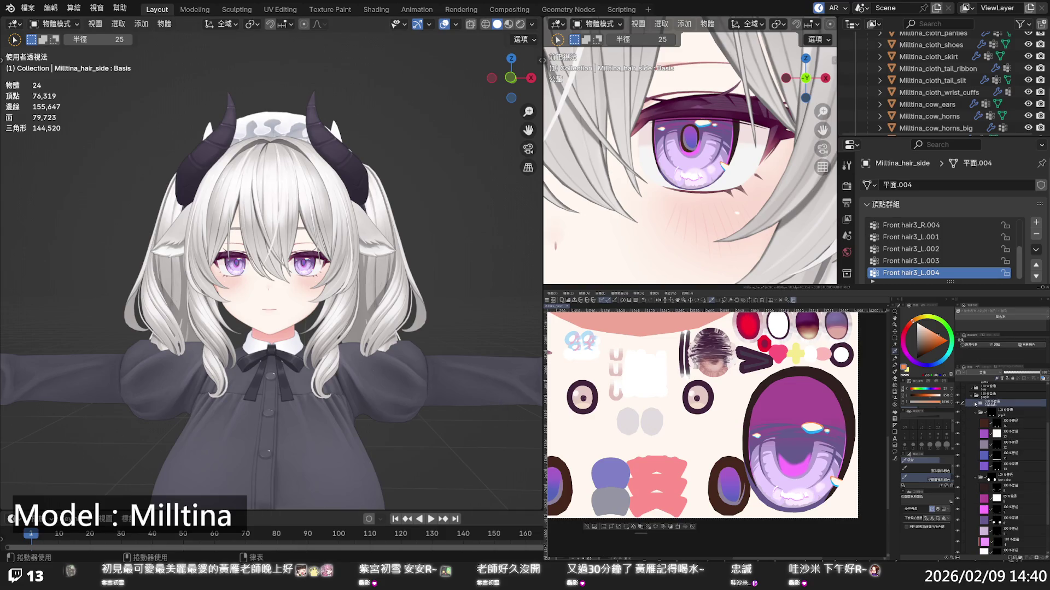
left_click(972, 399)
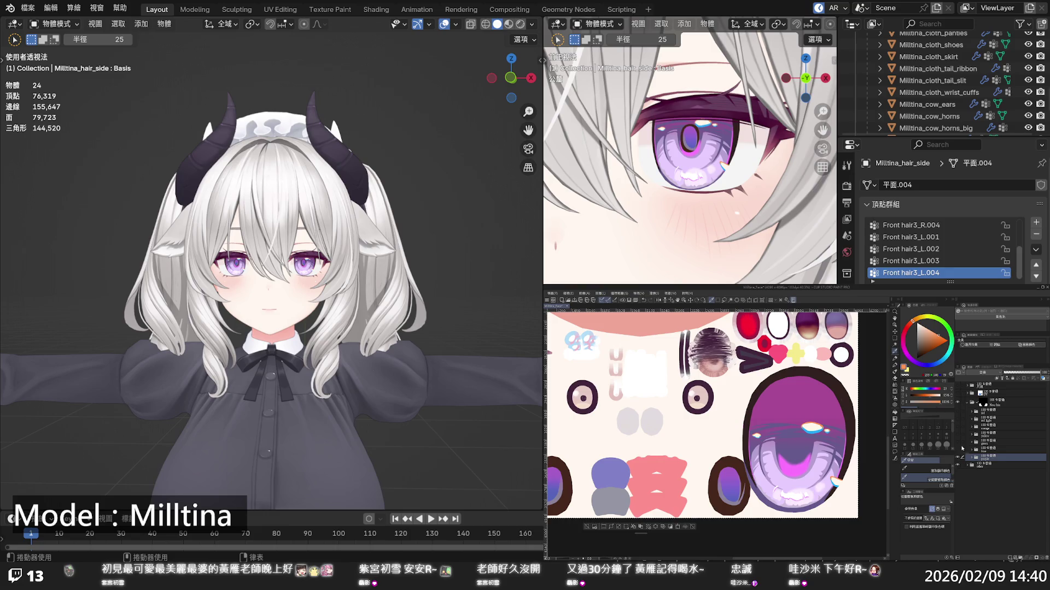
Toggle the purple, blue and green colour folders with a Ctrl+S save, ending on green
left_click(958, 456)
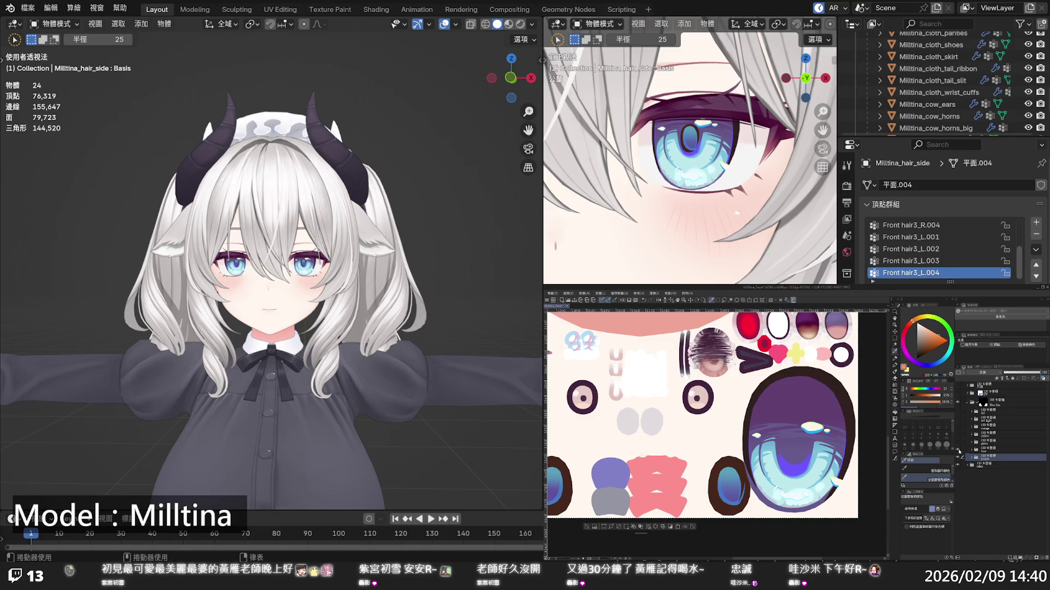
left_click(958, 452)
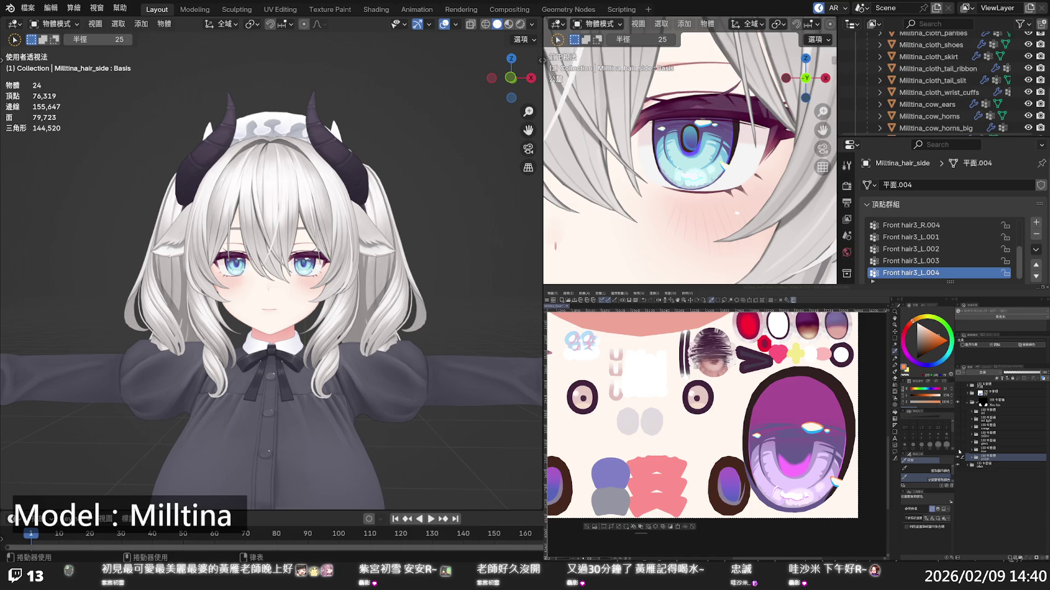
key("ctrl+s")
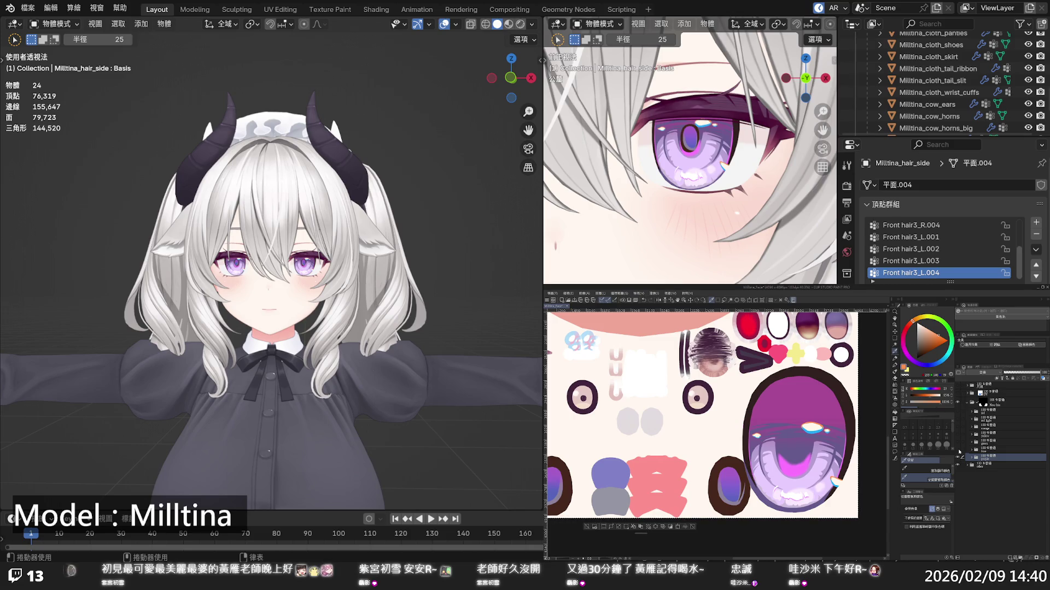
left_click(958, 451)
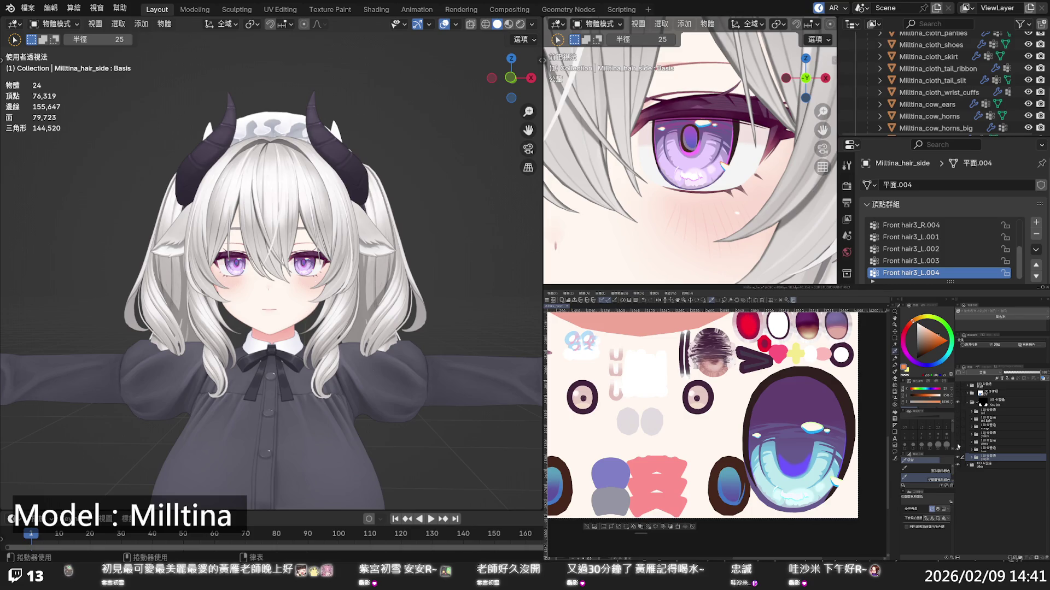
left_click(958, 447)
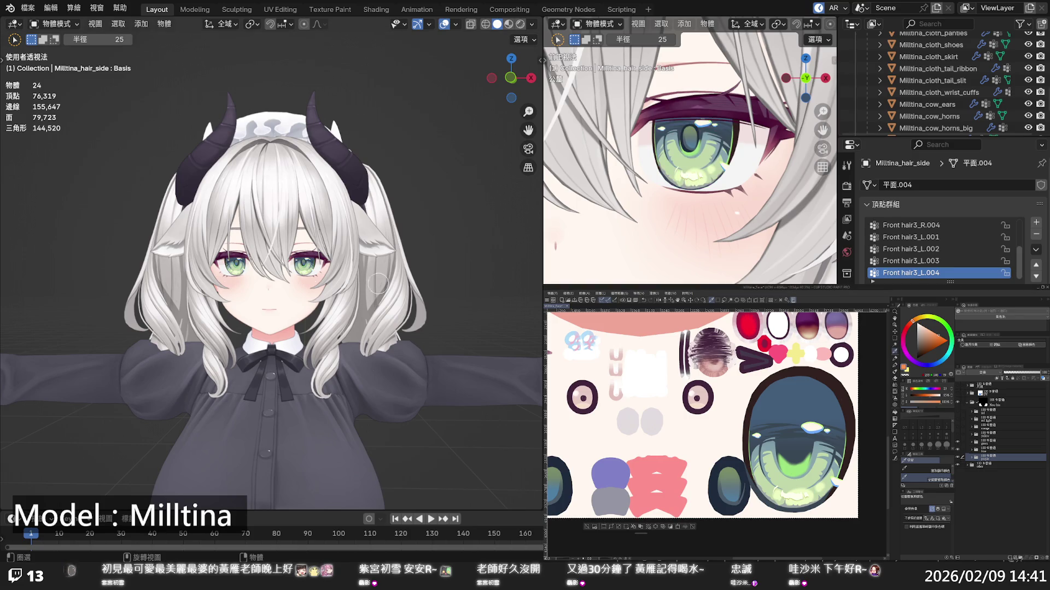
Zoom into the avatar's face and expand the Clip Studio Paint layer folders
scroll(270, 307, "up", 2)
scroll(331, 258, "up", 3)
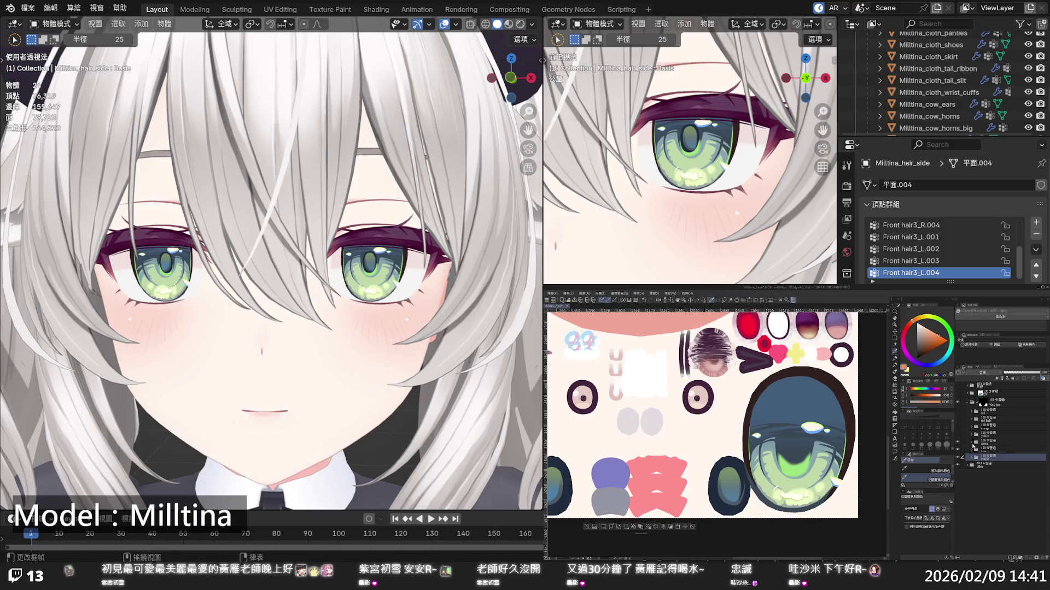
left_click(974, 449)
scroll(974, 449, "down", 5)
scroll(974, 451, "down", 3)
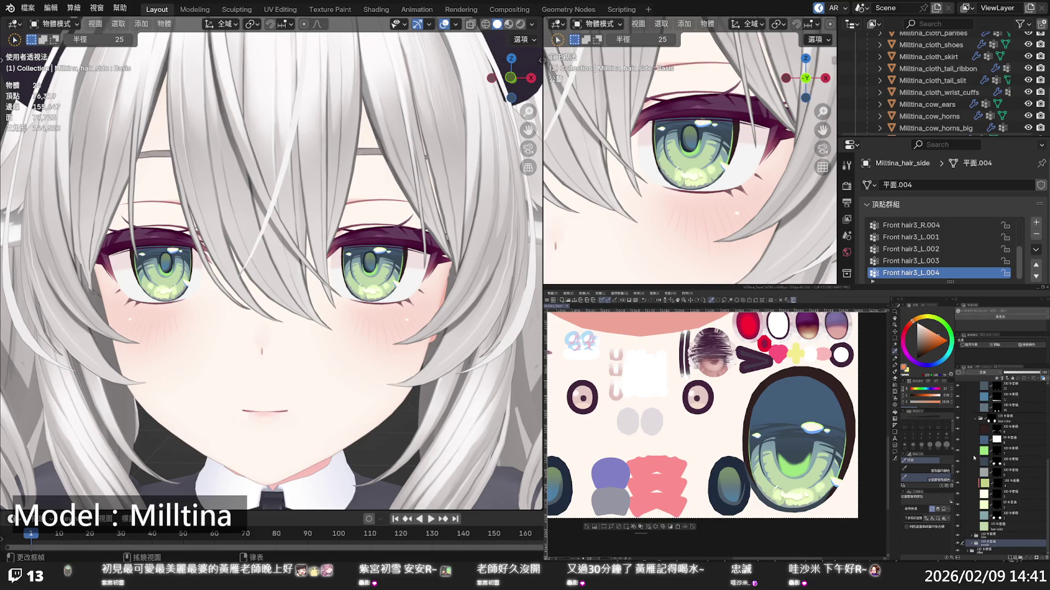
On the base color layer, eyedrop the light green, then reframe the upper body with Shift+C
left_click(991, 529)
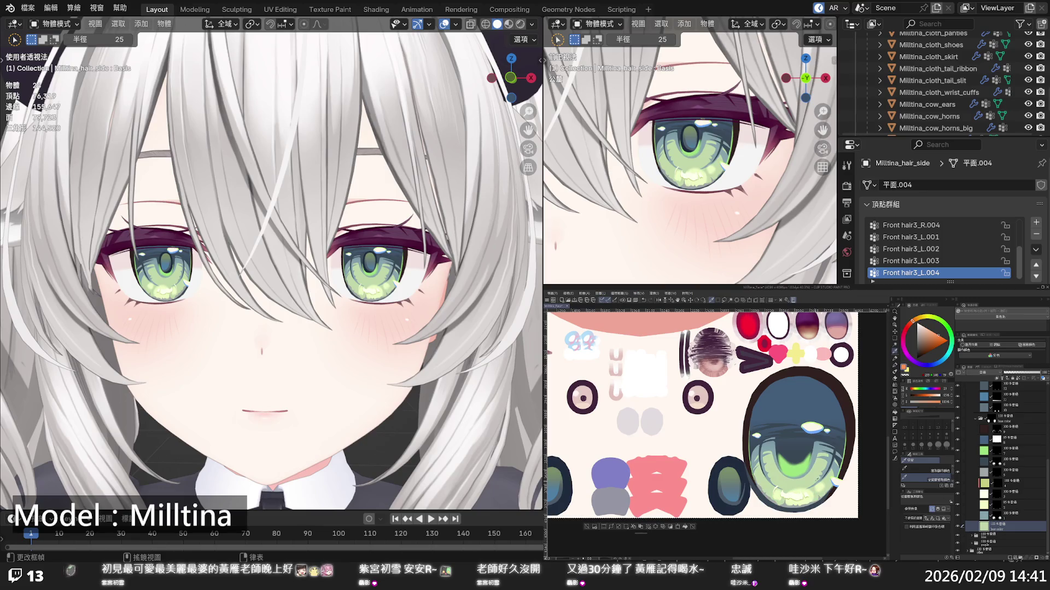
left_click(811, 479, "alt")
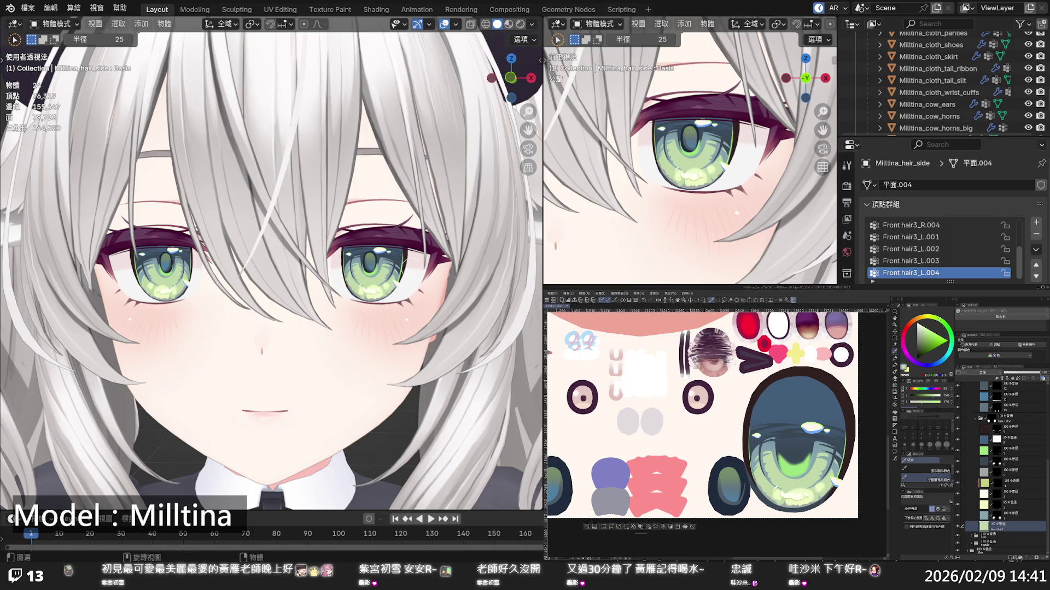
key("shift+c")
scroll(417, 298, "up", 2)
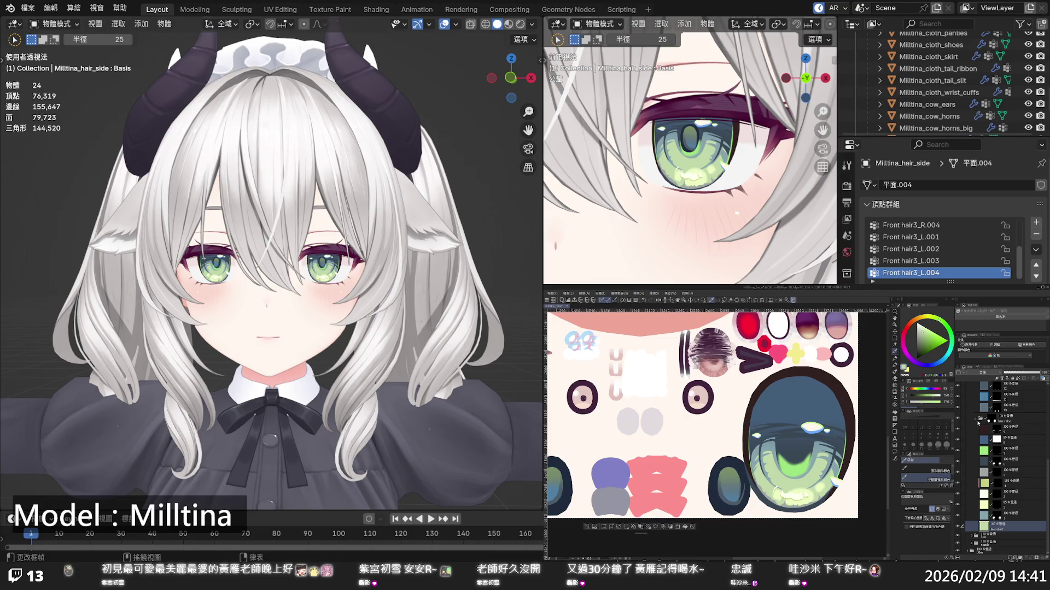
Collapse and re-expand the pupil and green eye-colour folders in the Layers panel
scroll(975, 416, "up", 3)
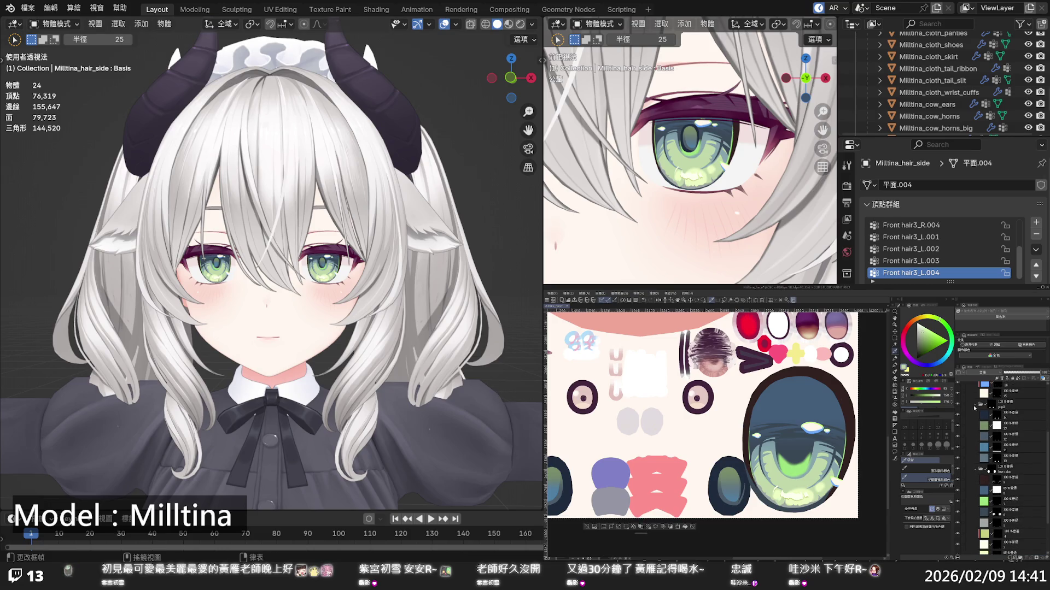
left_click(975, 406)
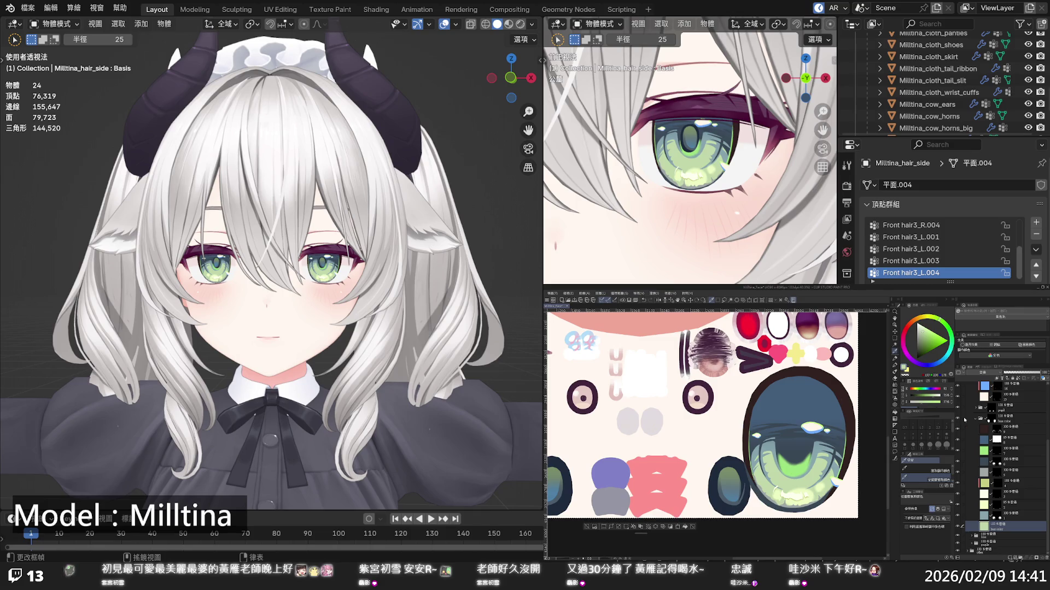
scroll(976, 415, "up", 3)
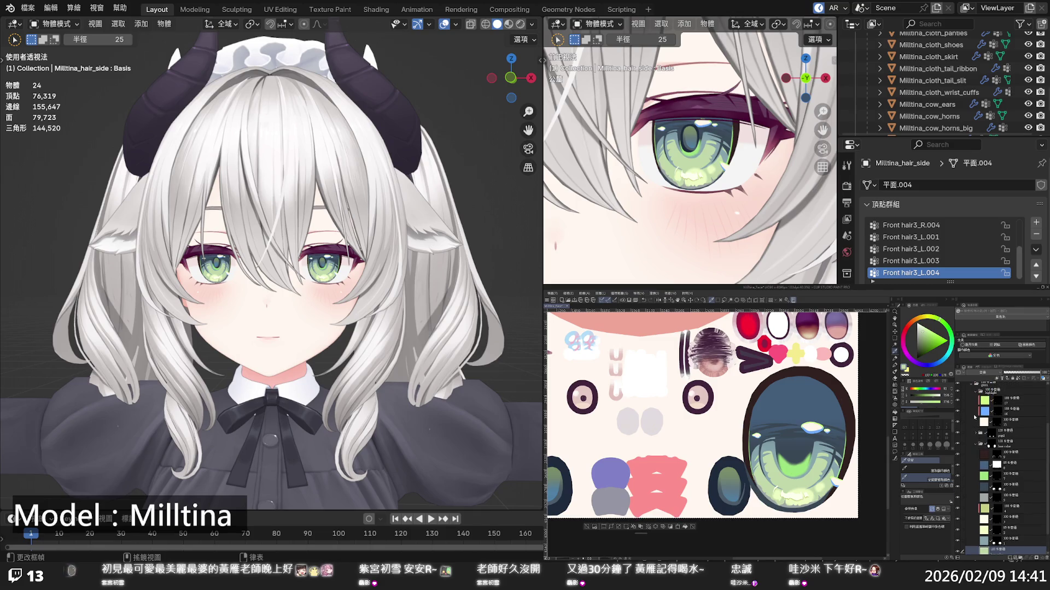
left_click(972, 398)
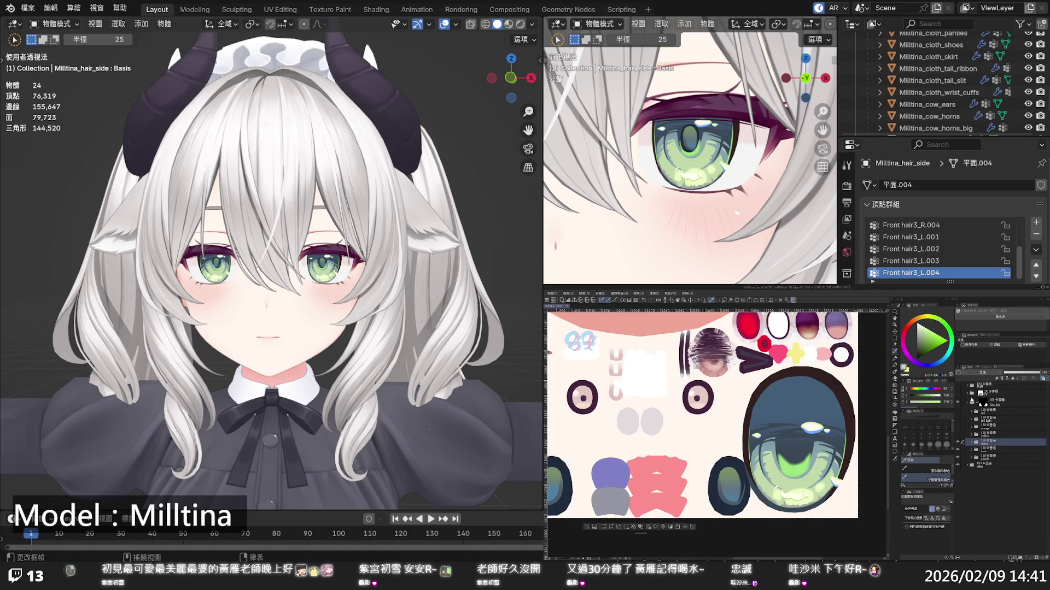
left_click(973, 442)
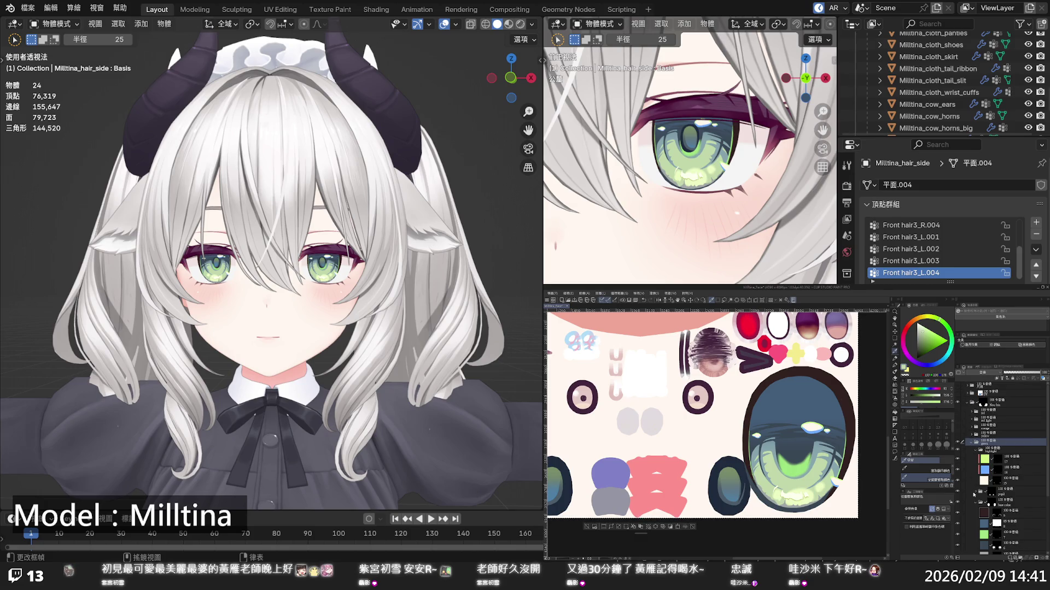
left_click(974, 495)
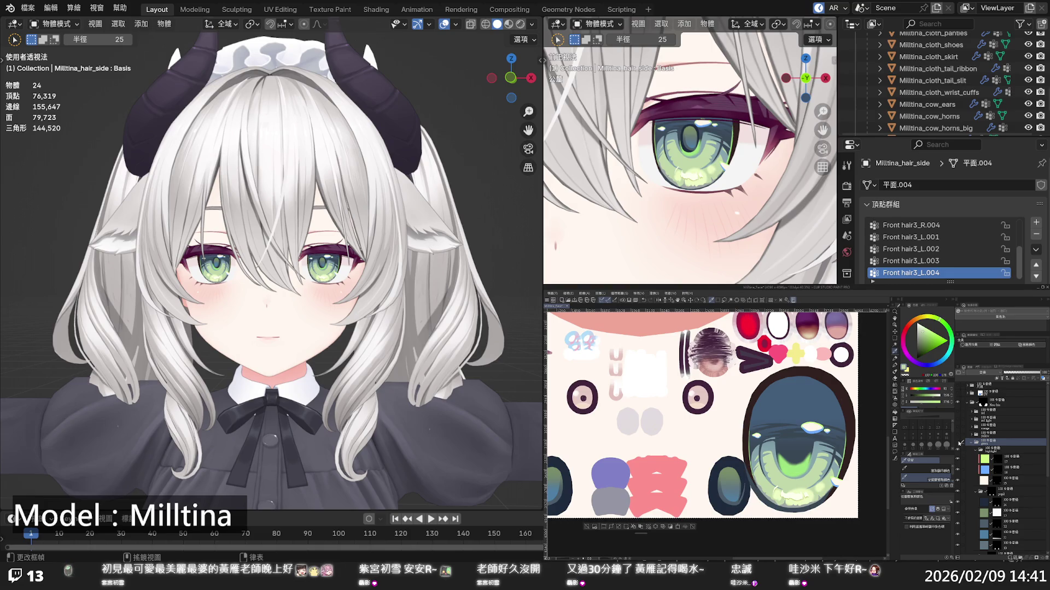
Cycle the eyes through blue-purple, green, yellow and orange variants, ending on red
left_click(960, 443)
left_click(960, 443)
left_click(973, 441)
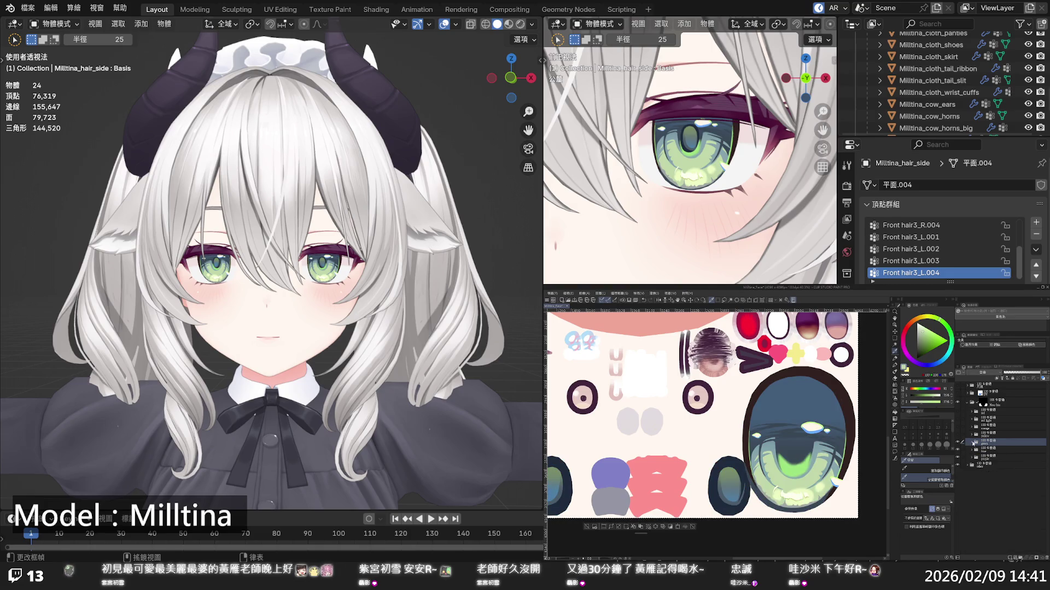
left_click(957, 436)
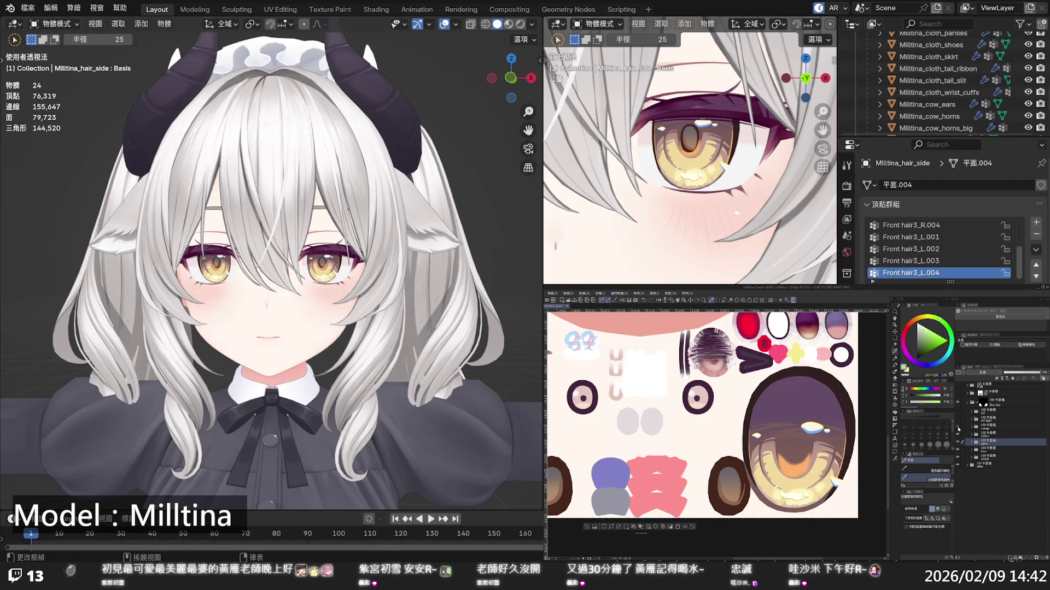
left_click(957, 430)
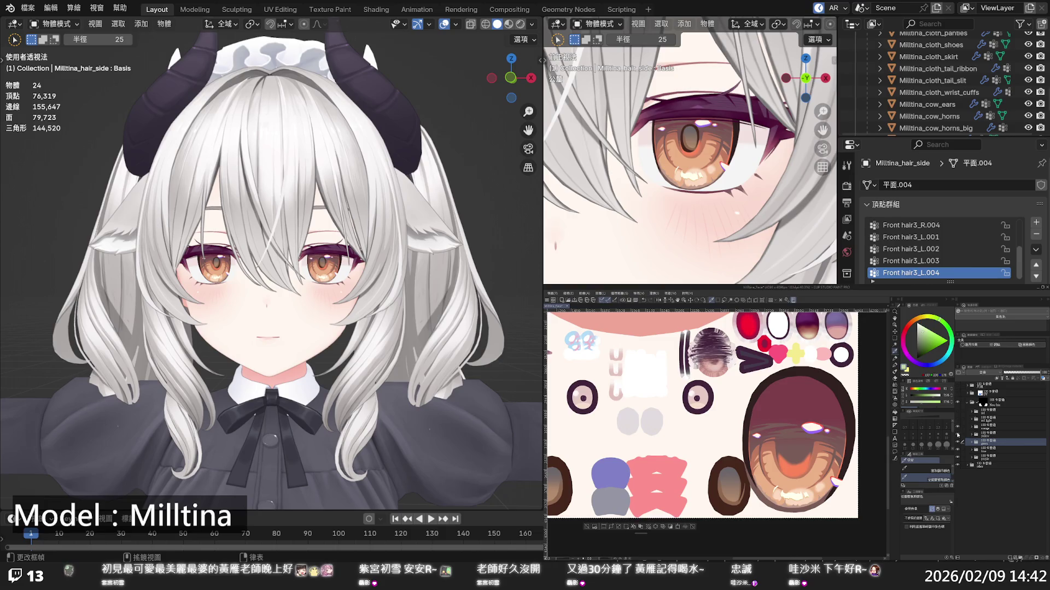
left_click(957, 431)
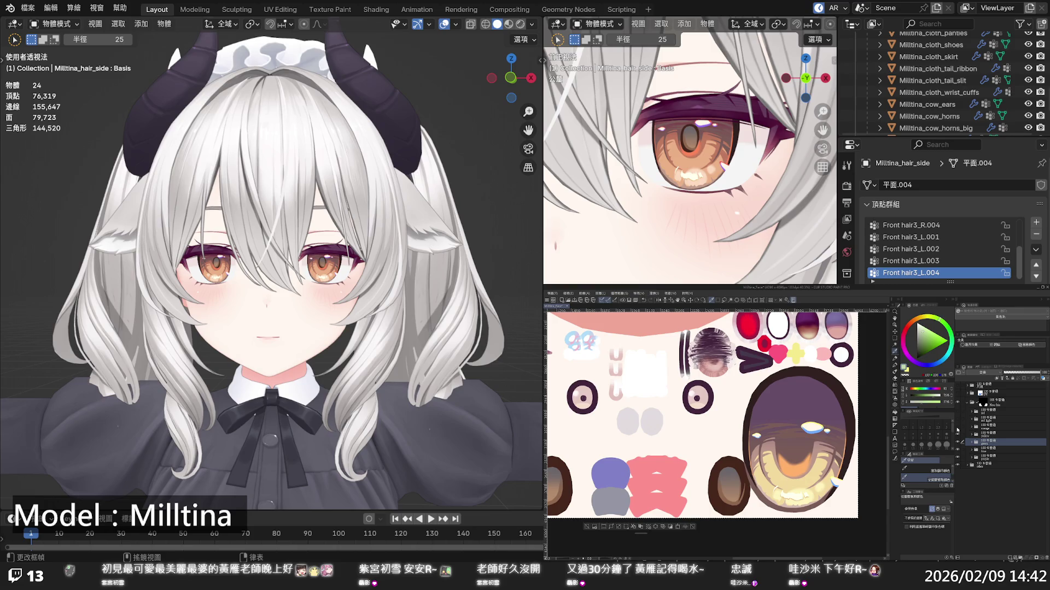
left_click(958, 431)
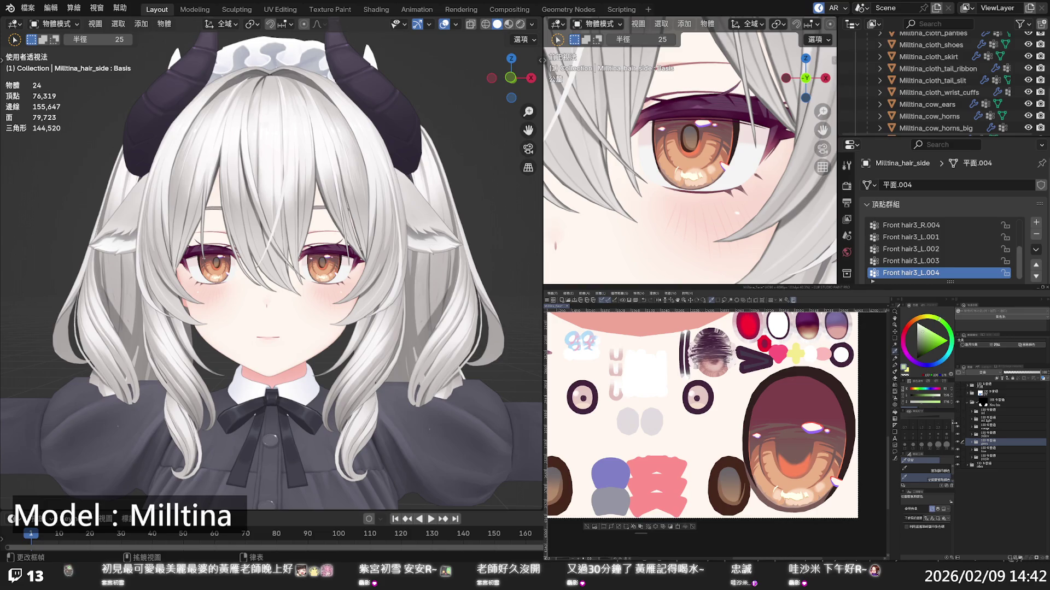
left_click(957, 421)
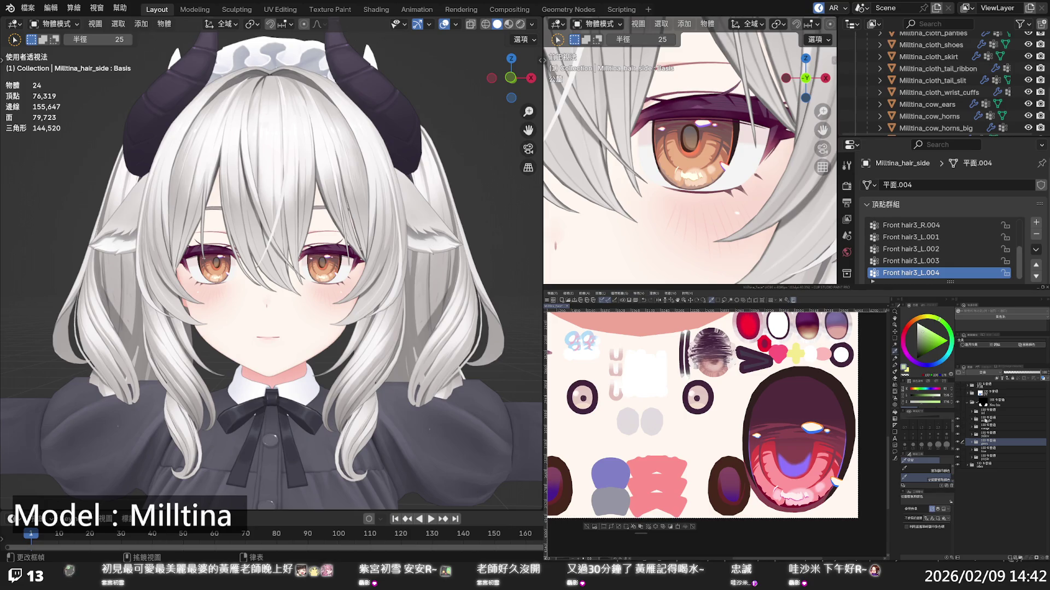
Expand the red light folder and toggle the purple iris layer to compare
left_click(984, 420)
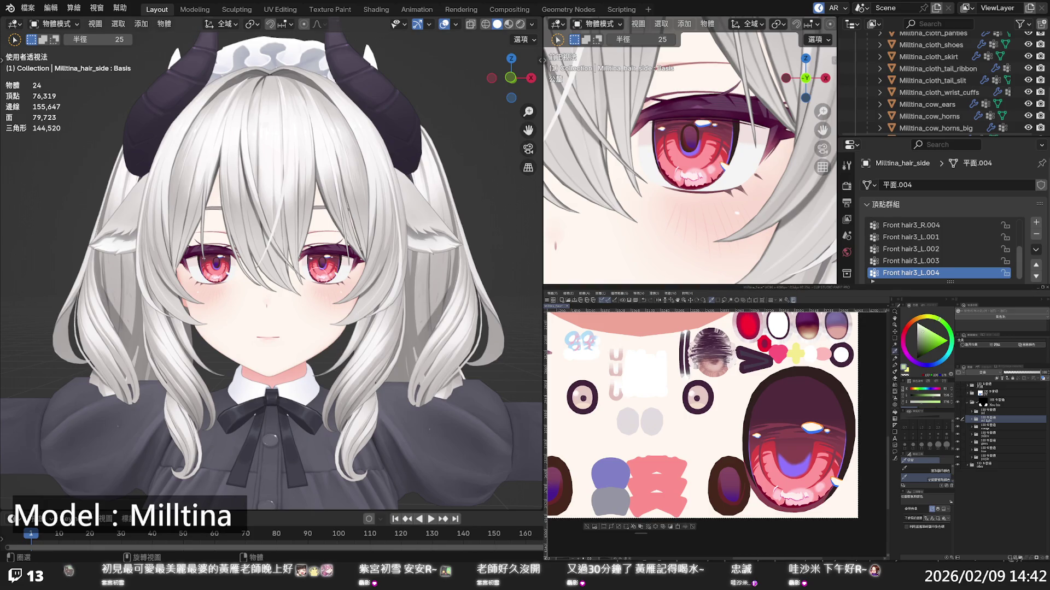
scroll(322, 277, "down", 5)
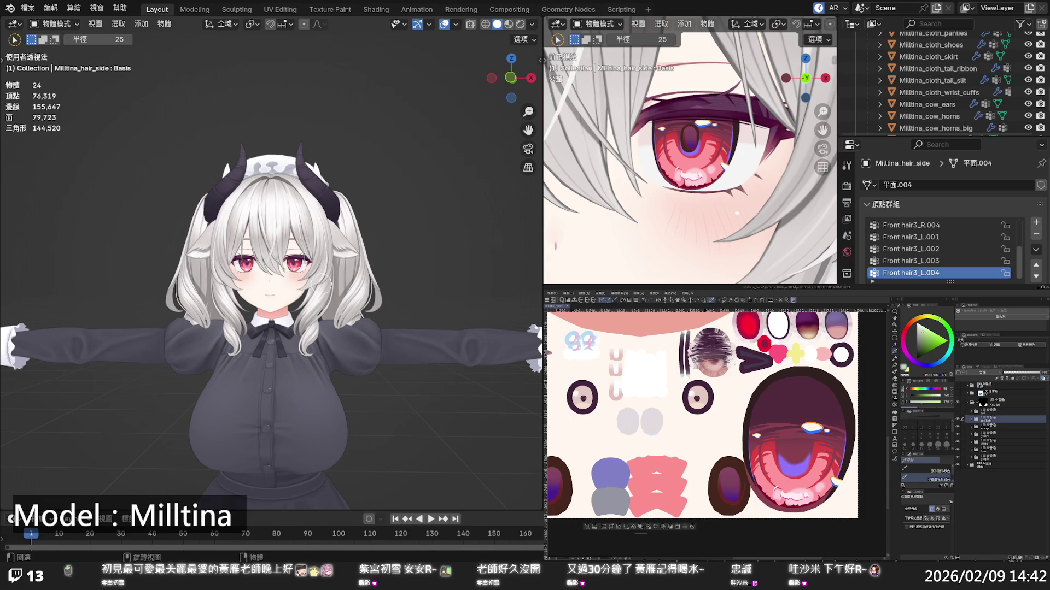
scroll(324, 277, "up", 5)
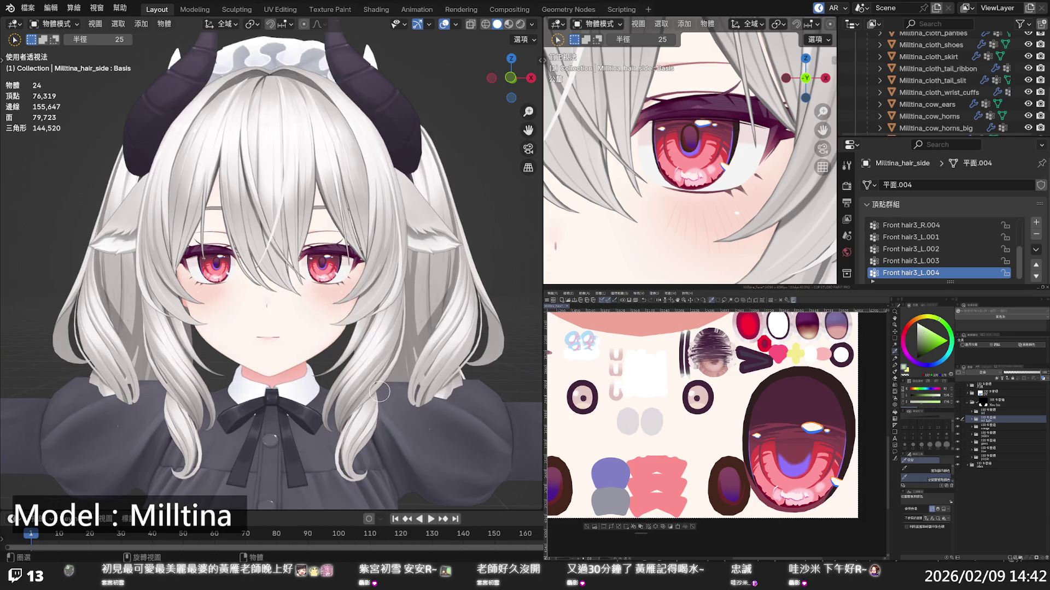
left_click(973, 420)
scroll(989, 460, "down", 2)
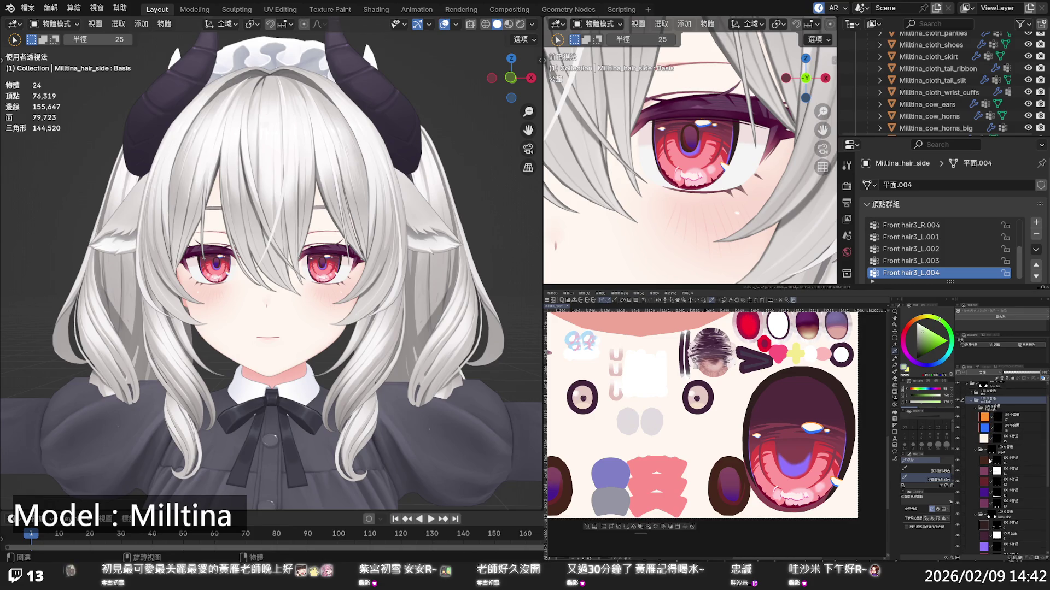
scroll(990, 460, "down", 3)
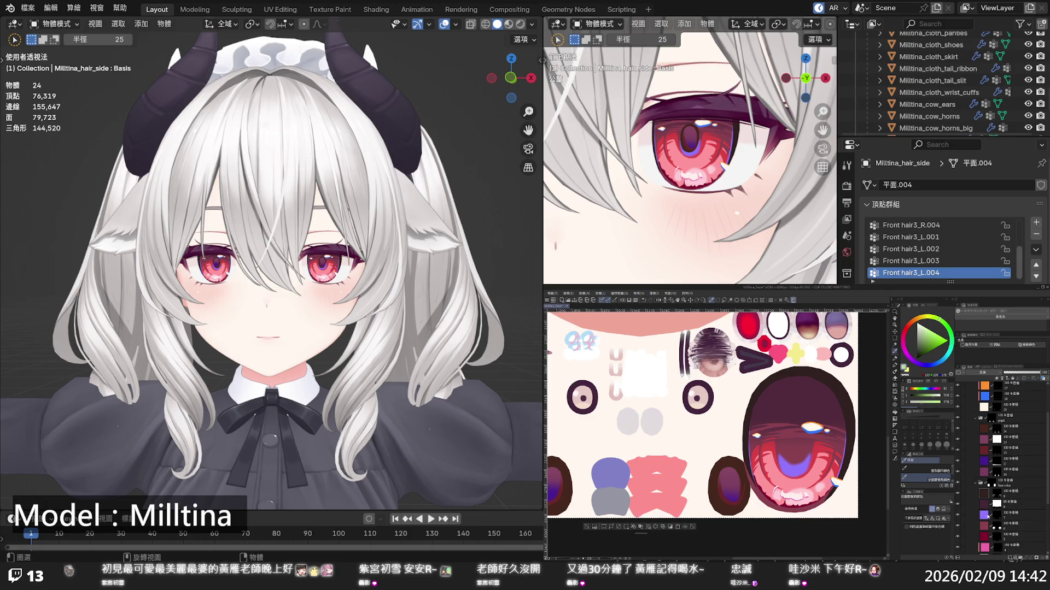
left_click(977, 515)
left_click(958, 516)
left_click(957, 515)
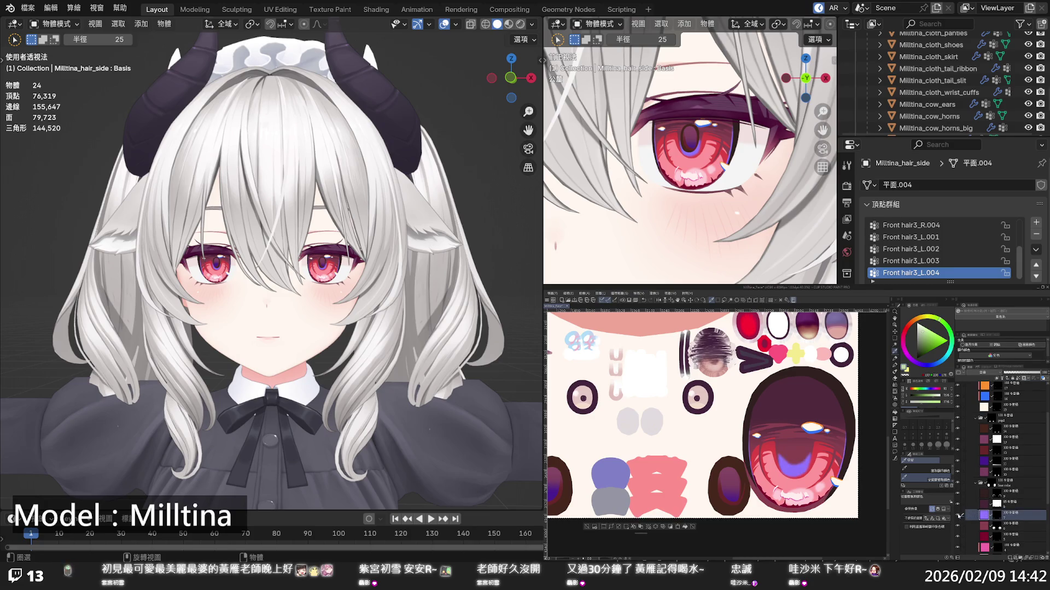
Try a light green iris fill, undo it, and pick up the purple iris colour
left_click(689, 527)
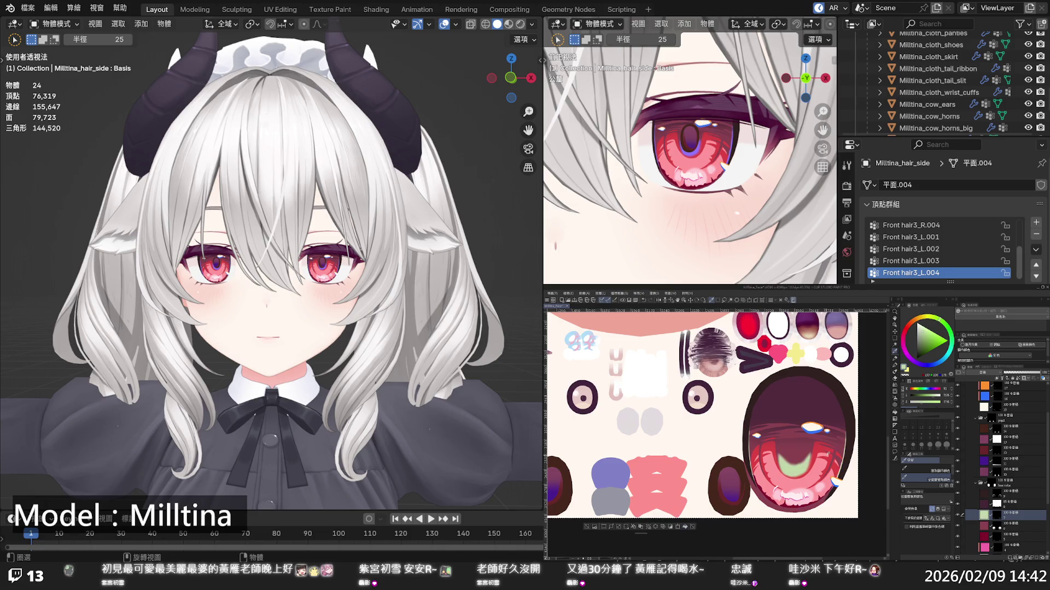
key("ctrl+z")
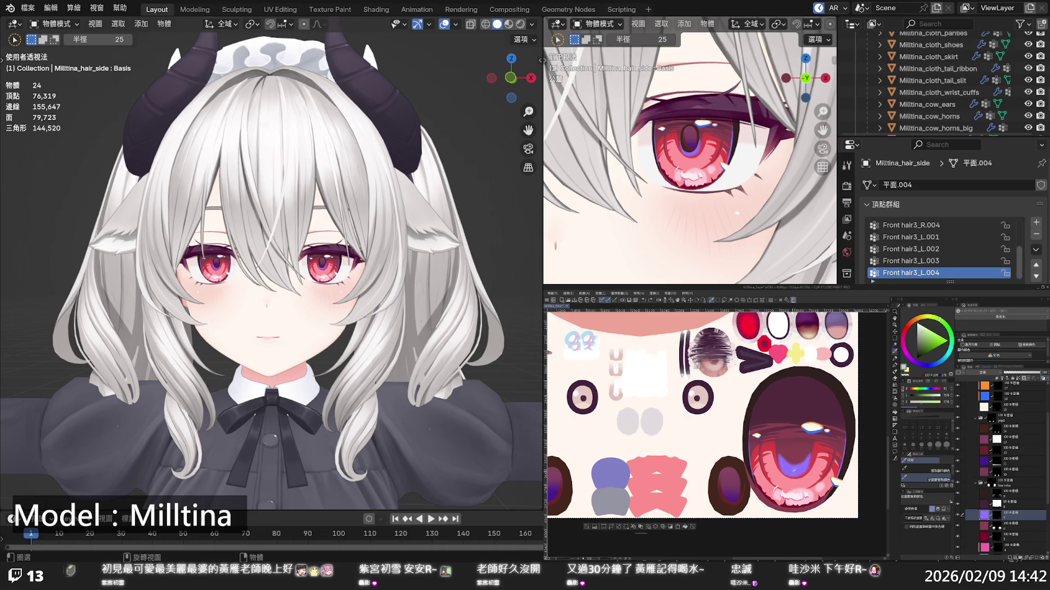
left_click(795, 468, "alt")
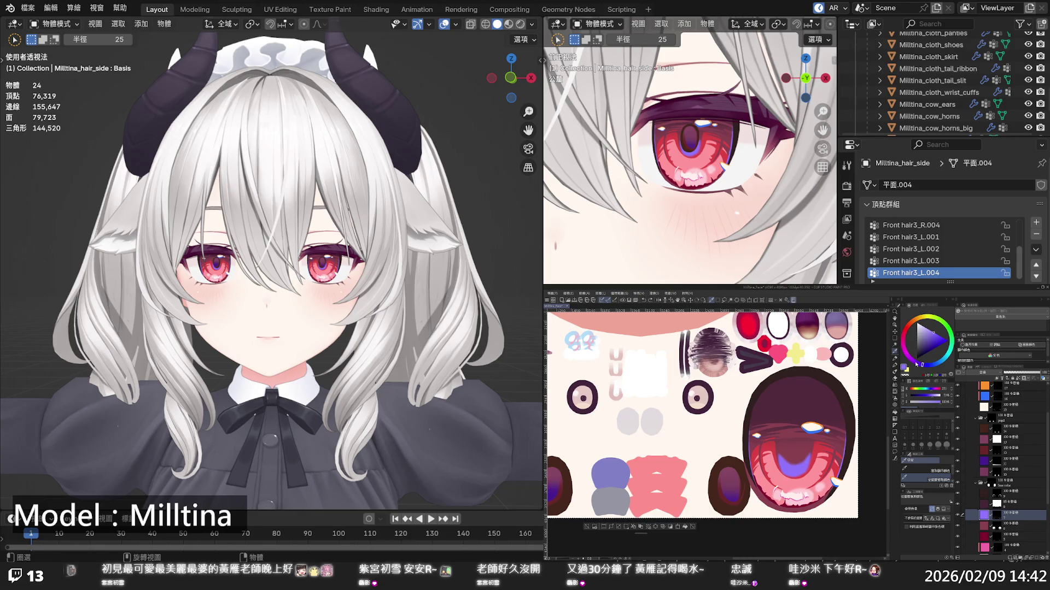
left_click(916, 363)
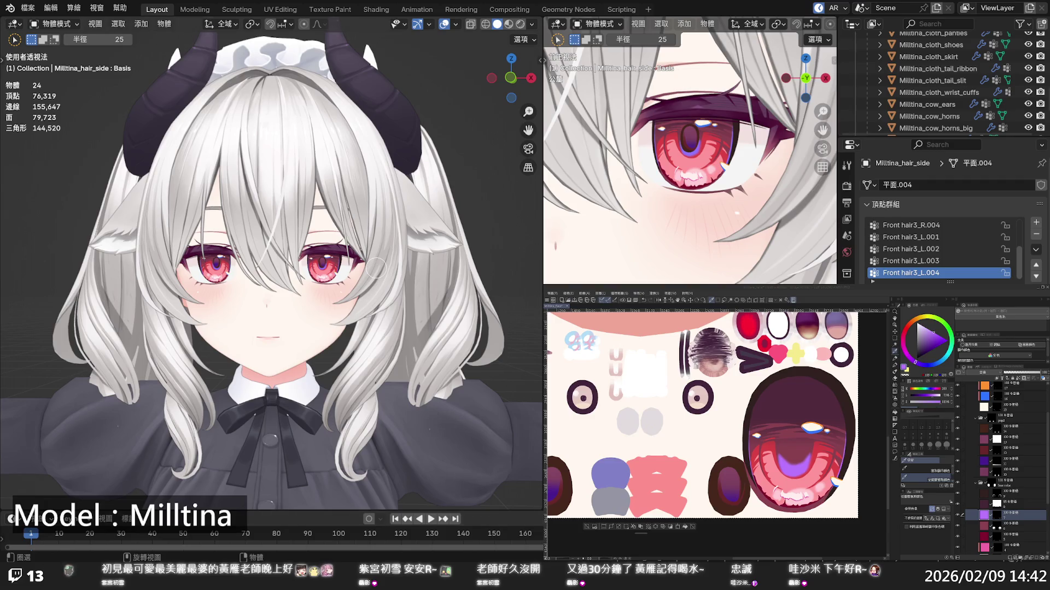
Select the red eye-colour layer and eyedrop the iris red as the drawing colour
scroll(376, 268, "down", 4)
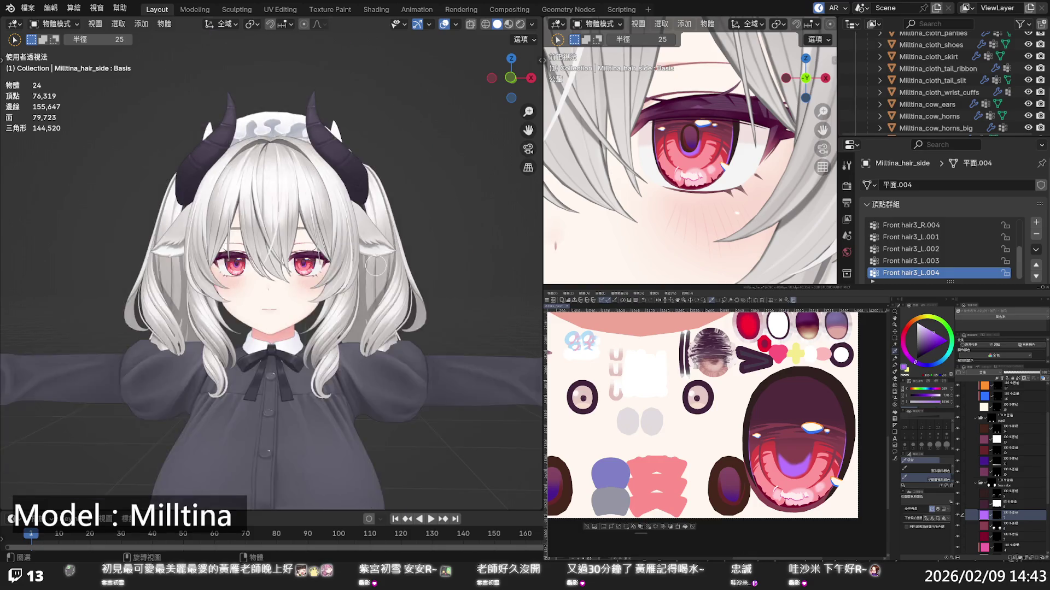
scroll(376, 268, "up", 4)
scroll(370, 257, "up", 4)
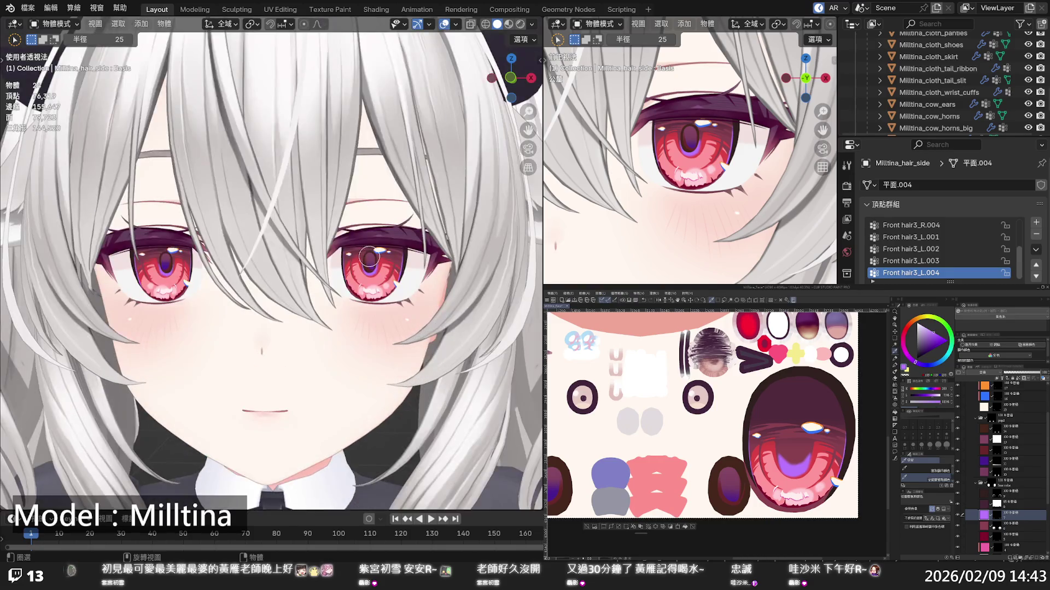
scroll(367, 239, "down", 5)
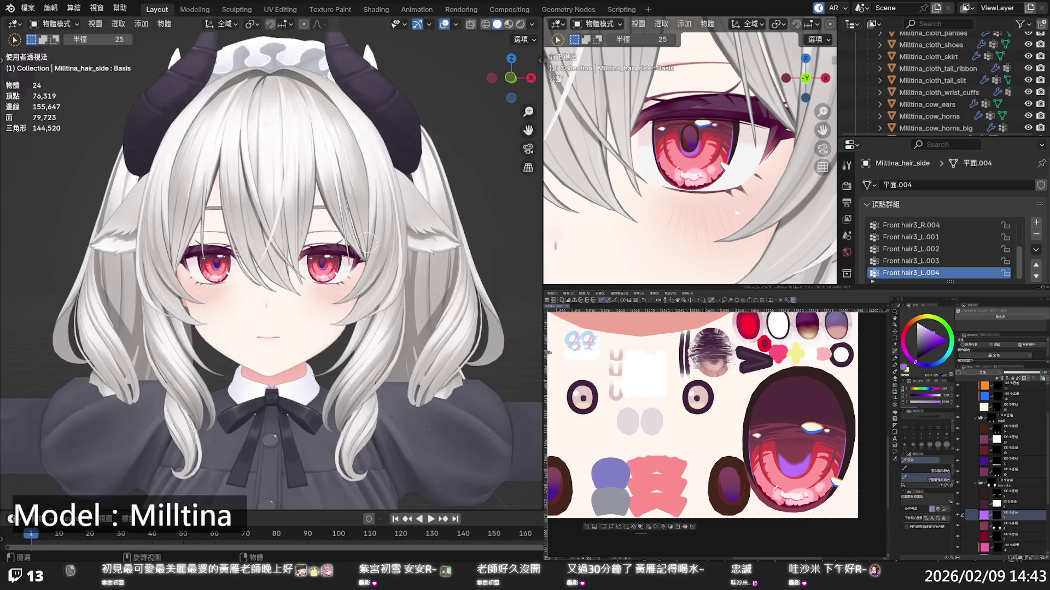
scroll(367, 245, "down", 5)
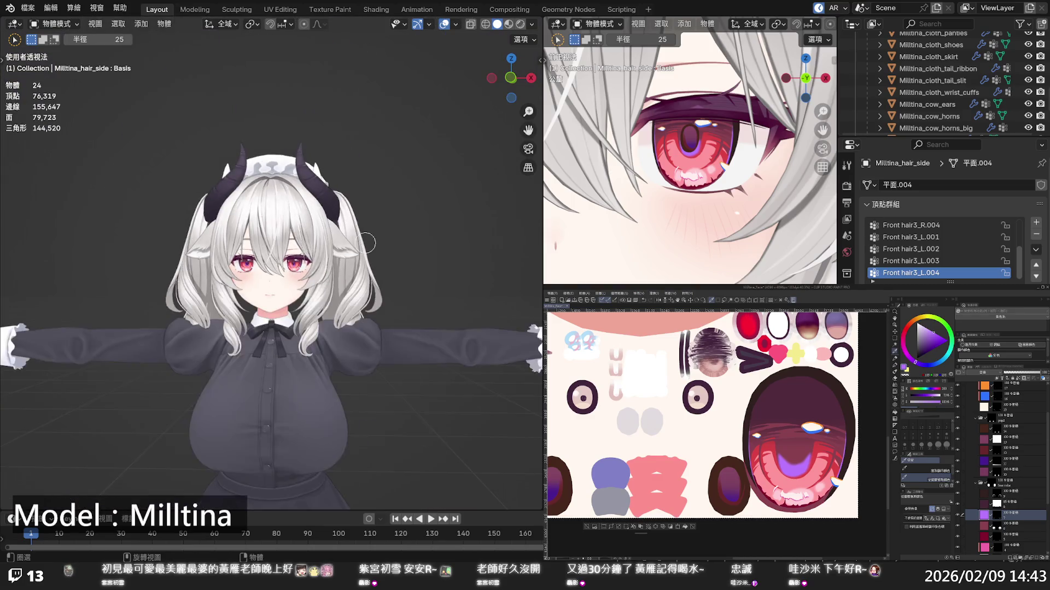
scroll(361, 242, "up", 4)
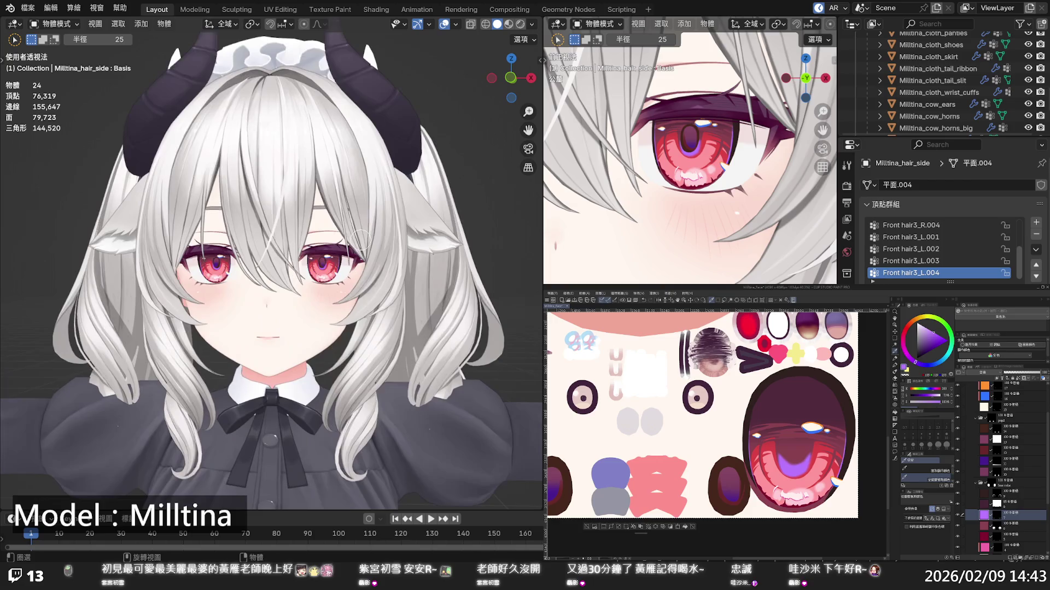
scroll(366, 245, "down", 4)
scroll(359, 256, "up", 3)
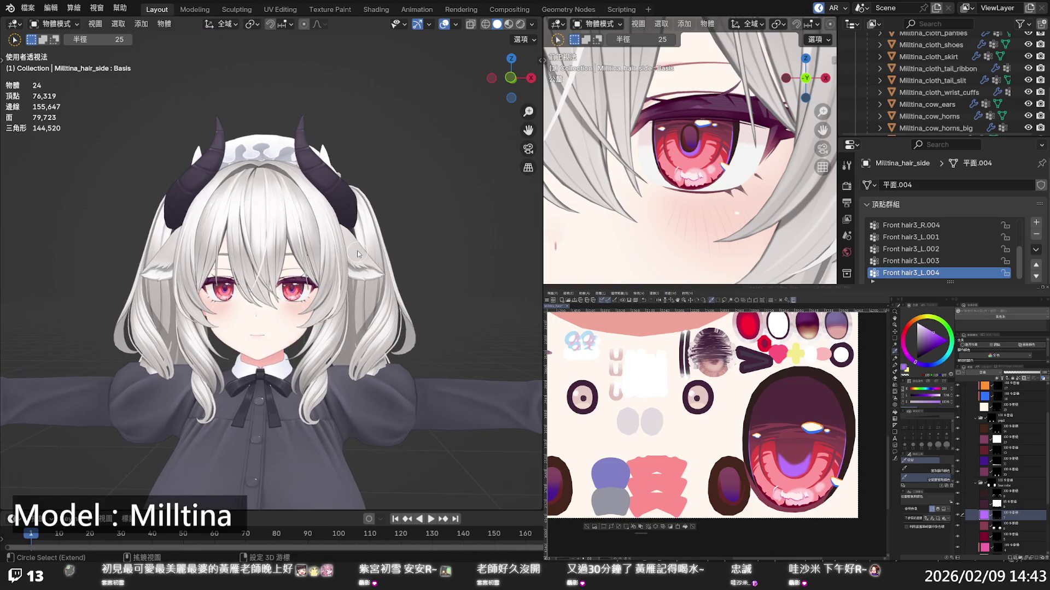
scroll(357, 249, "up", 3)
scroll(356, 247, "up", 1)
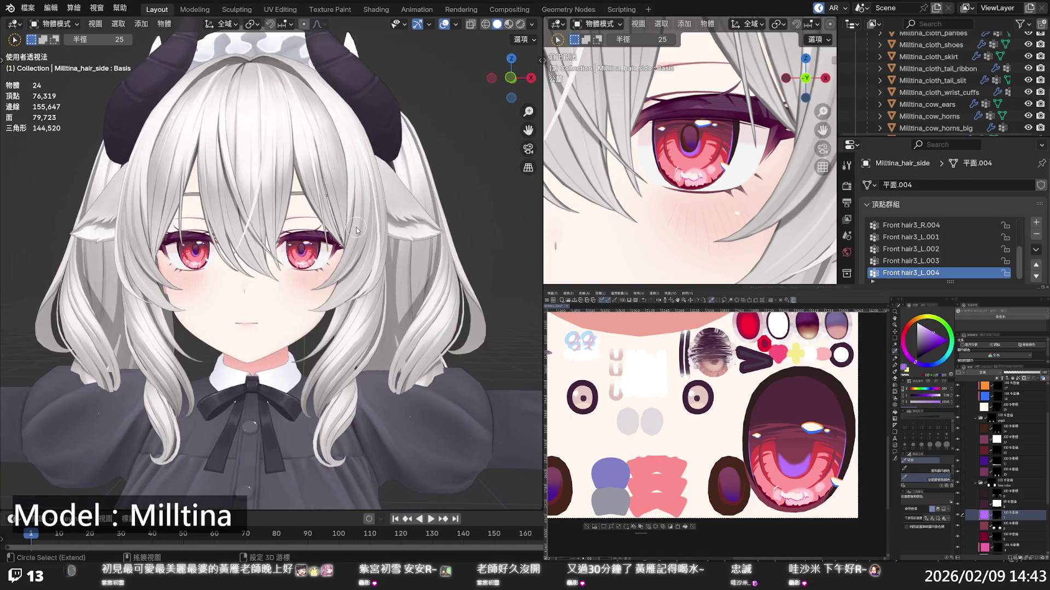
scroll(353, 246, "up", 3)
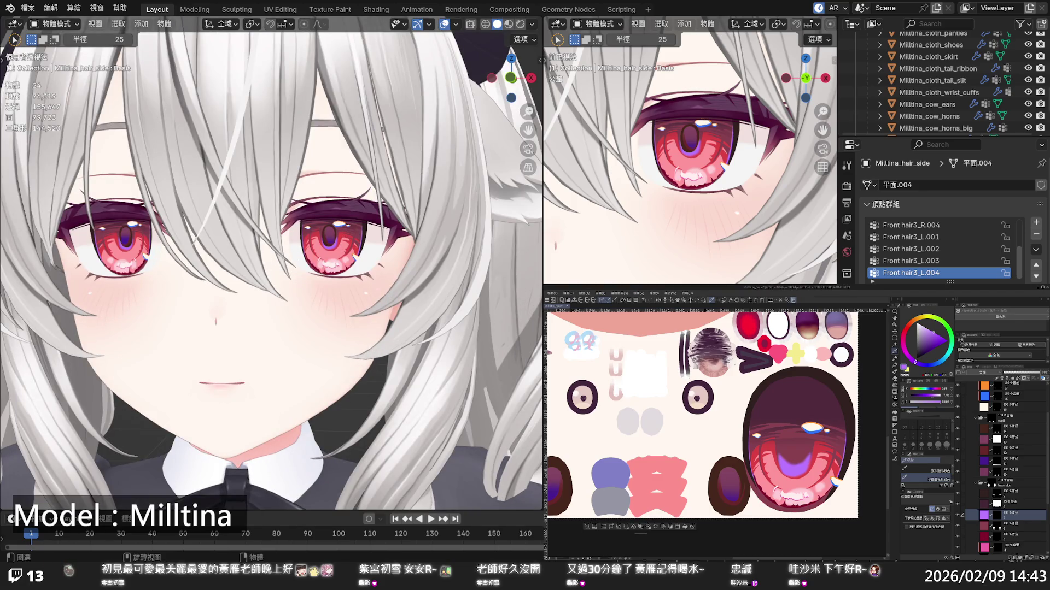
scroll(1000, 468, "down", 5)
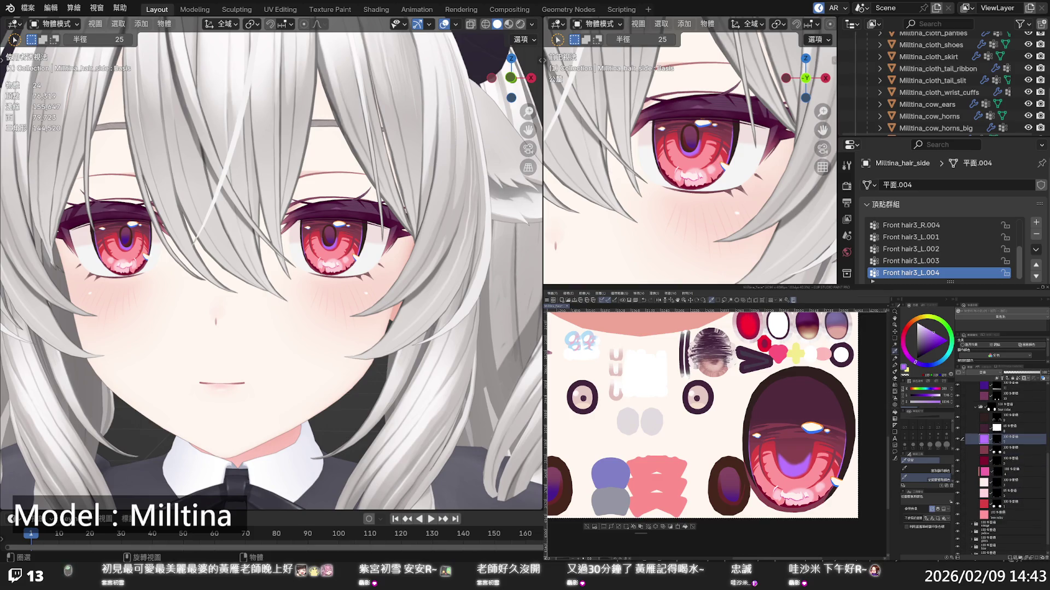
left_click(968, 505)
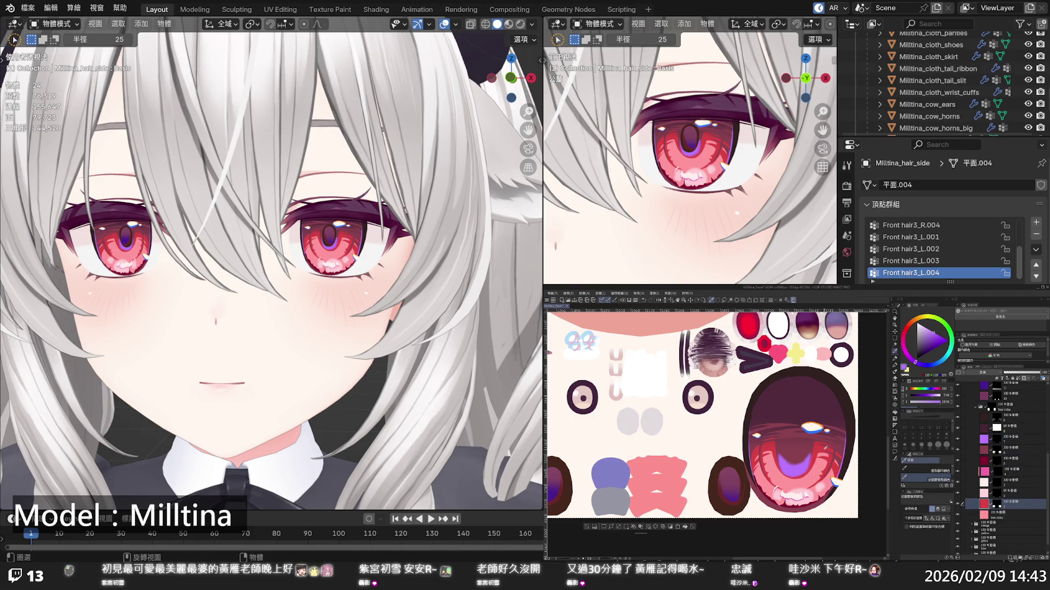
left_click(820, 446, "alt")
scroll(969, 441, "up", 8)
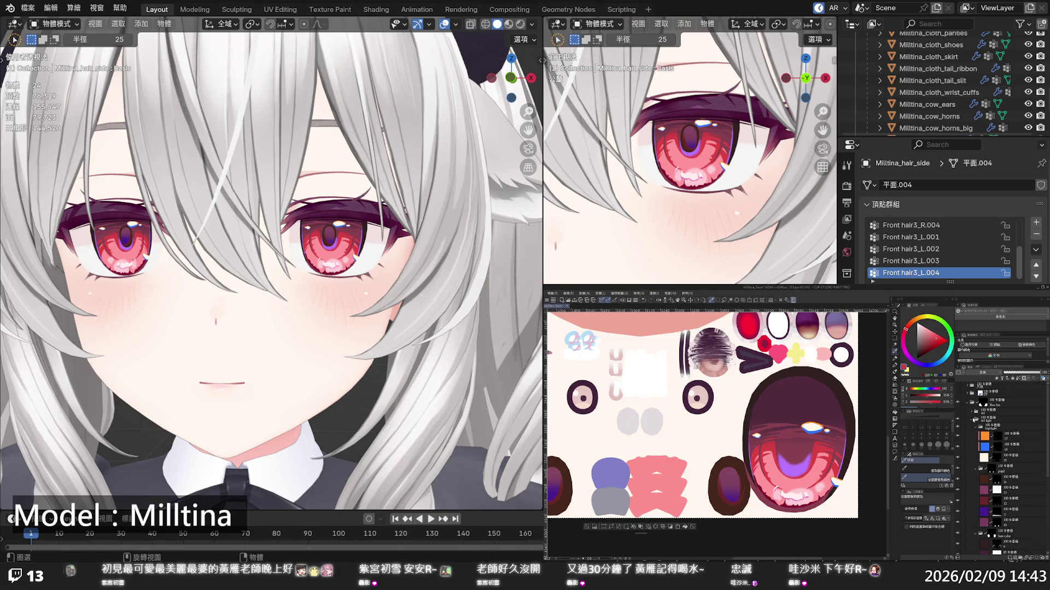
Collapse the col light folder and toggle the lower iris highlight to compare, leaving it hidden
left_click(972, 421)
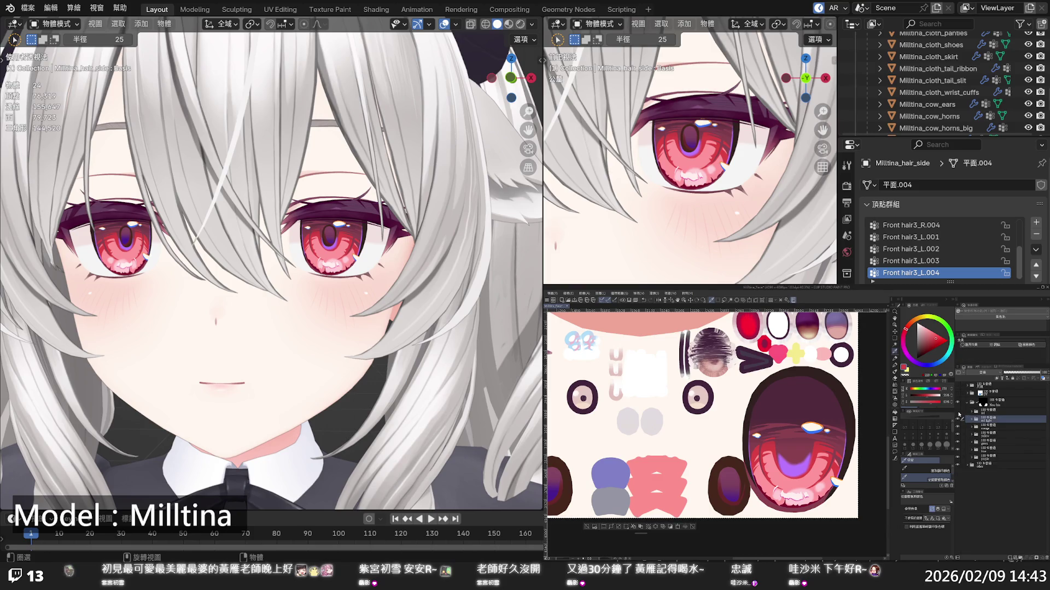
left_click(958, 416)
left_click(957, 417)
left_click(957, 417)
left_click(958, 416)
left_click(957, 417)
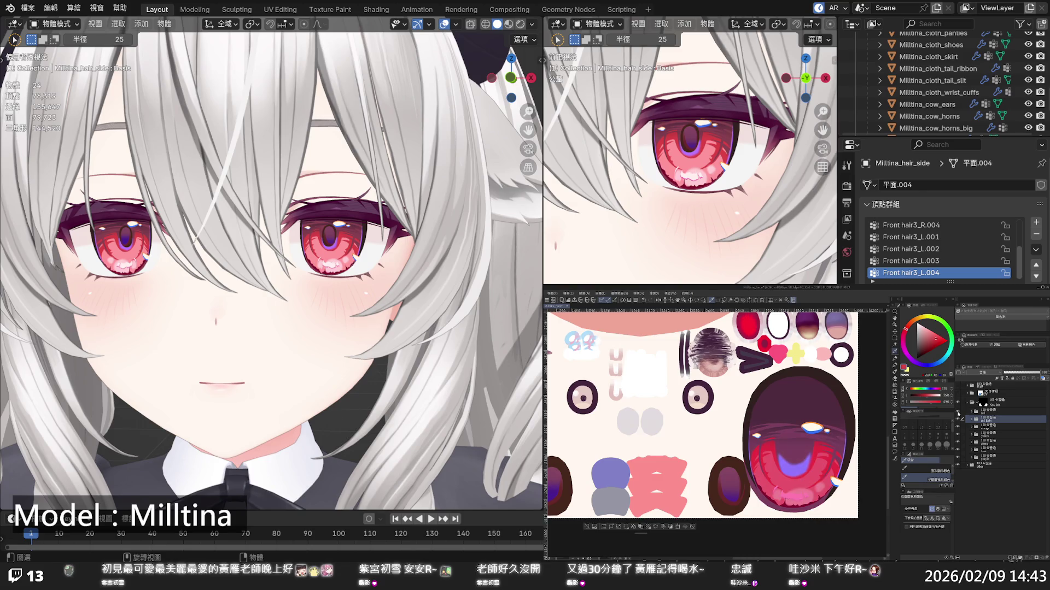
left_click(958, 417)
left_click(958, 416)
left_click(958, 417)
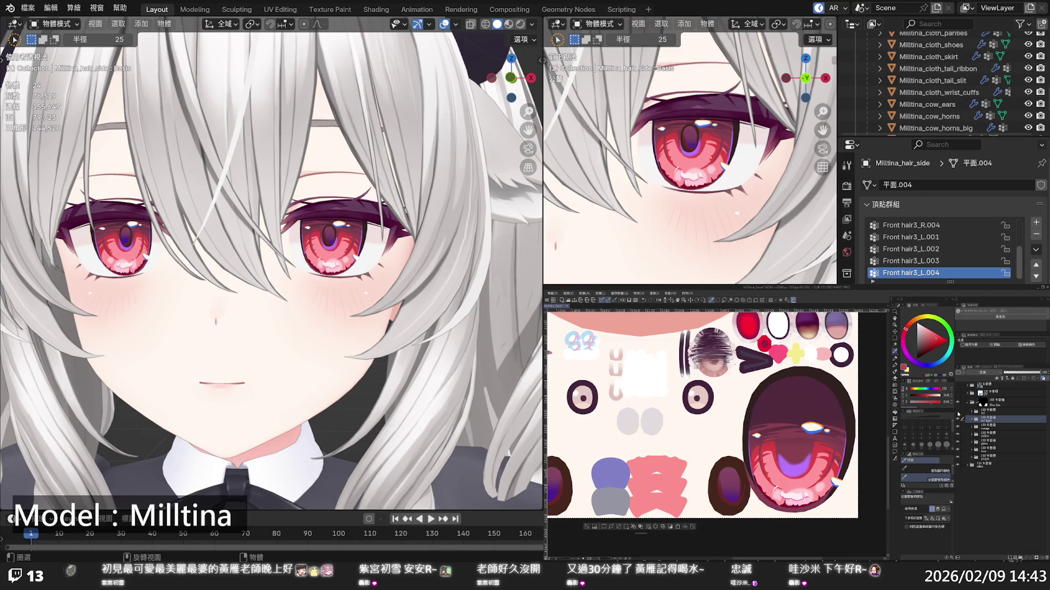
left_click(958, 416)
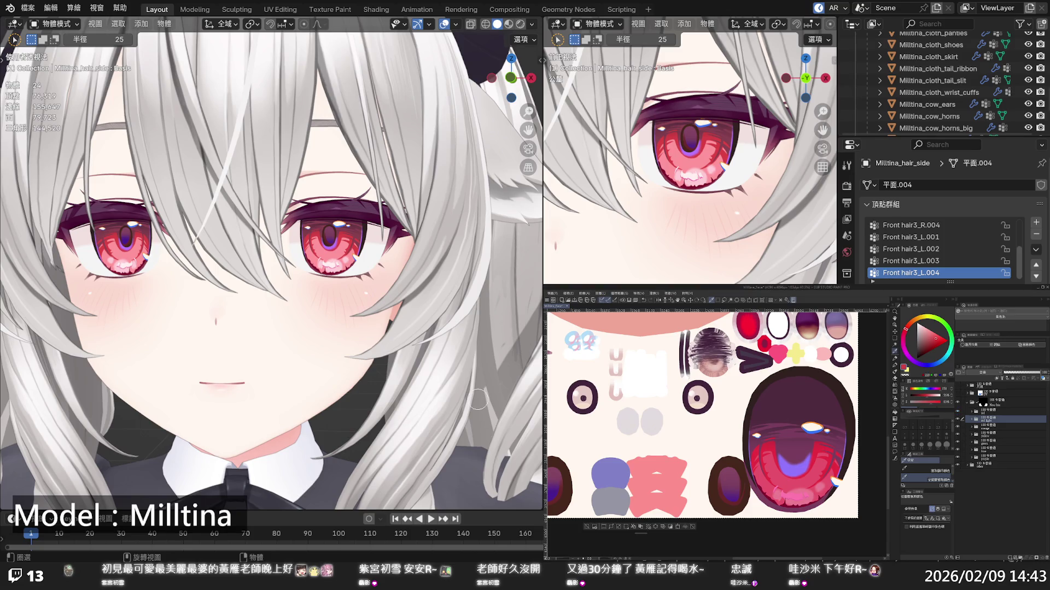
Turn on the white-patterned lower iris highlight layer and inspect the result
scroll(436, 327, "down", 7)
scroll(435, 328, "down", 2)
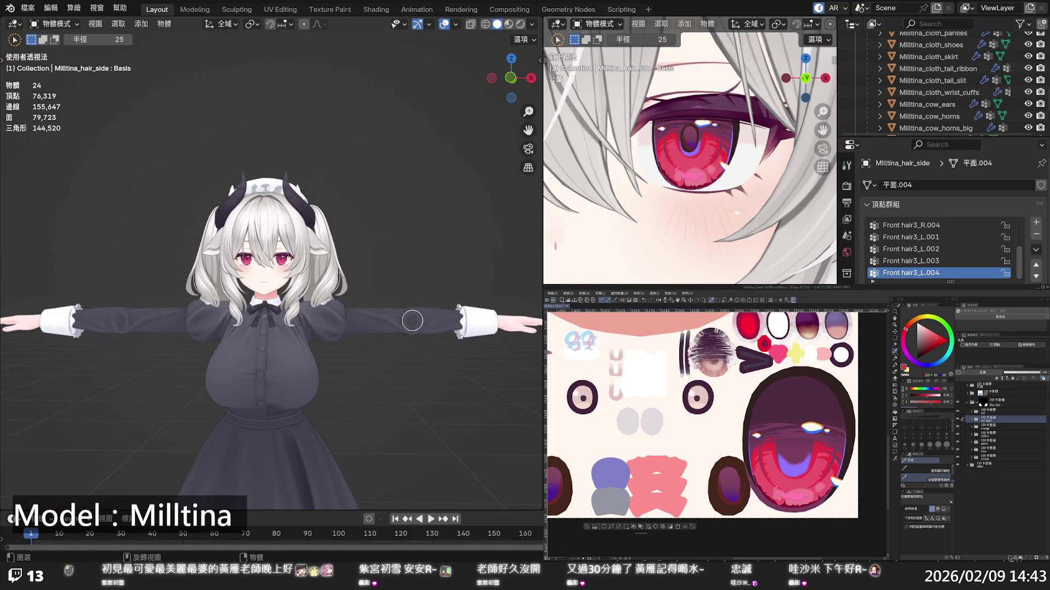
scroll(335, 286, "up", 8)
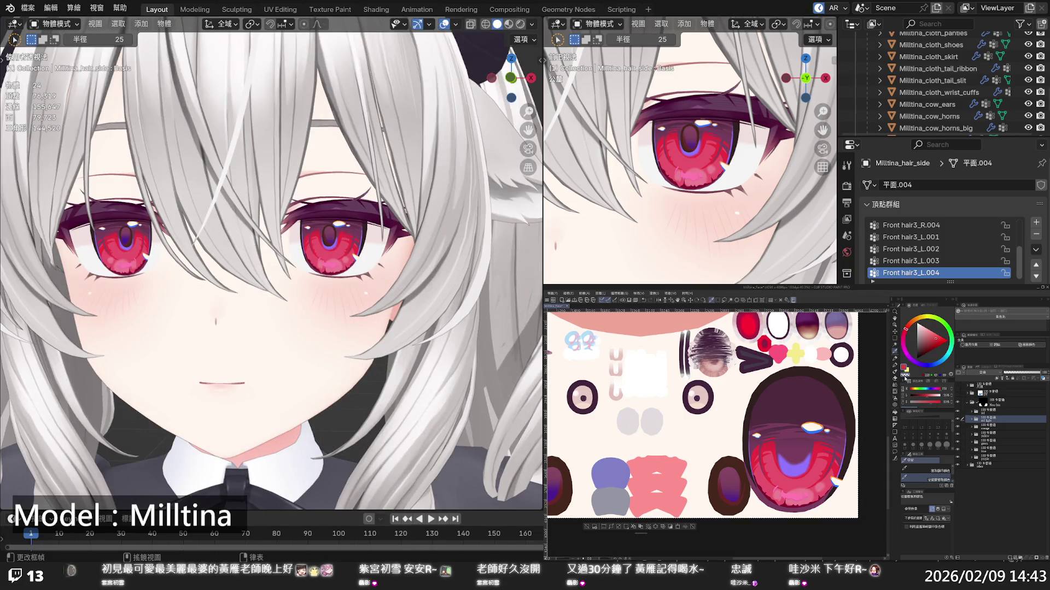
left_click(957, 414)
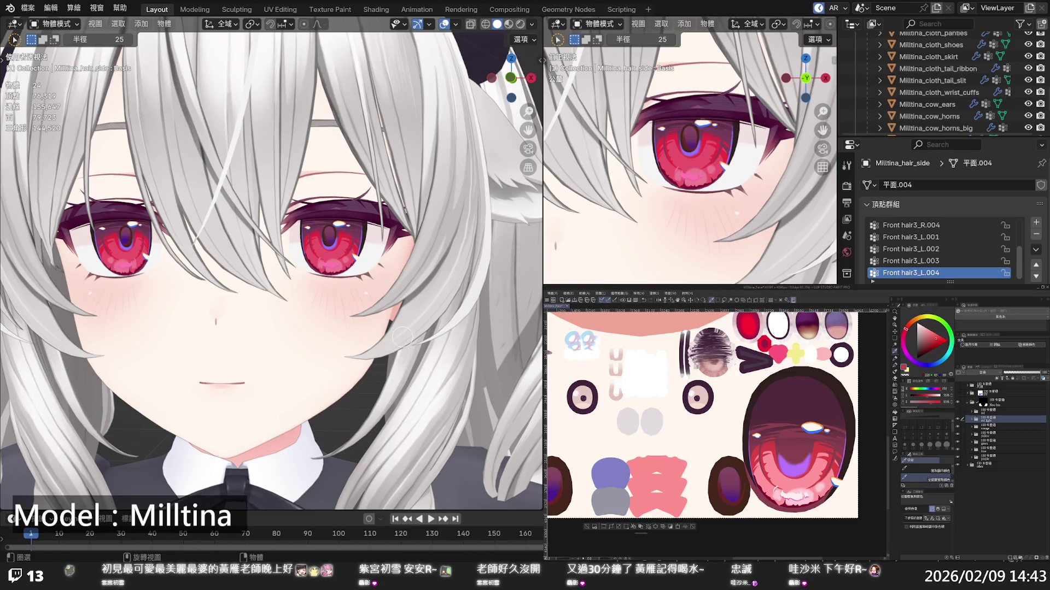
scroll(402, 336, "down", 10)
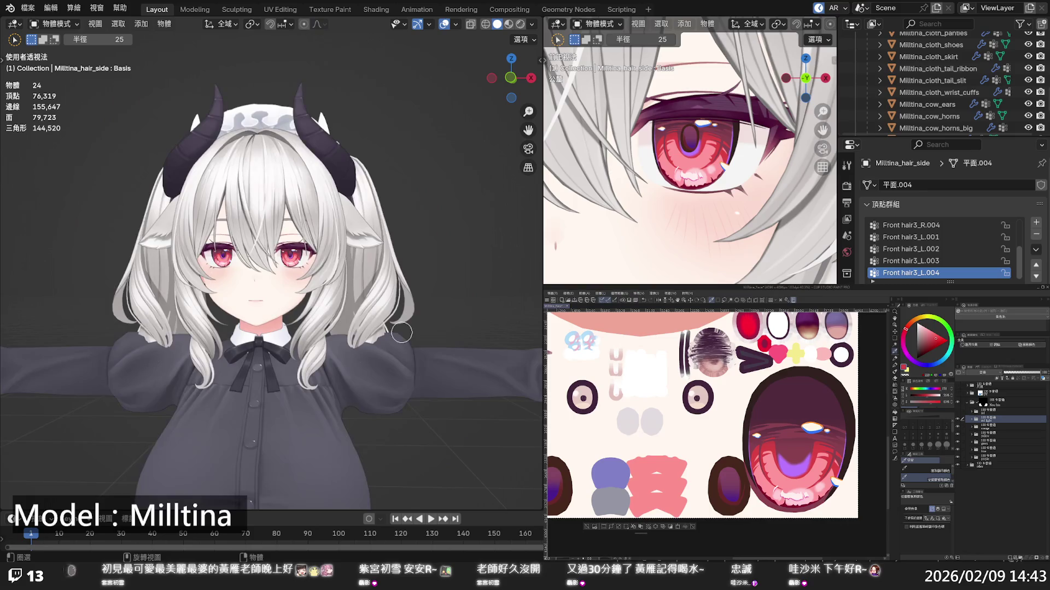
scroll(401, 331, "up", 5)
scroll(398, 328, "up", 3)
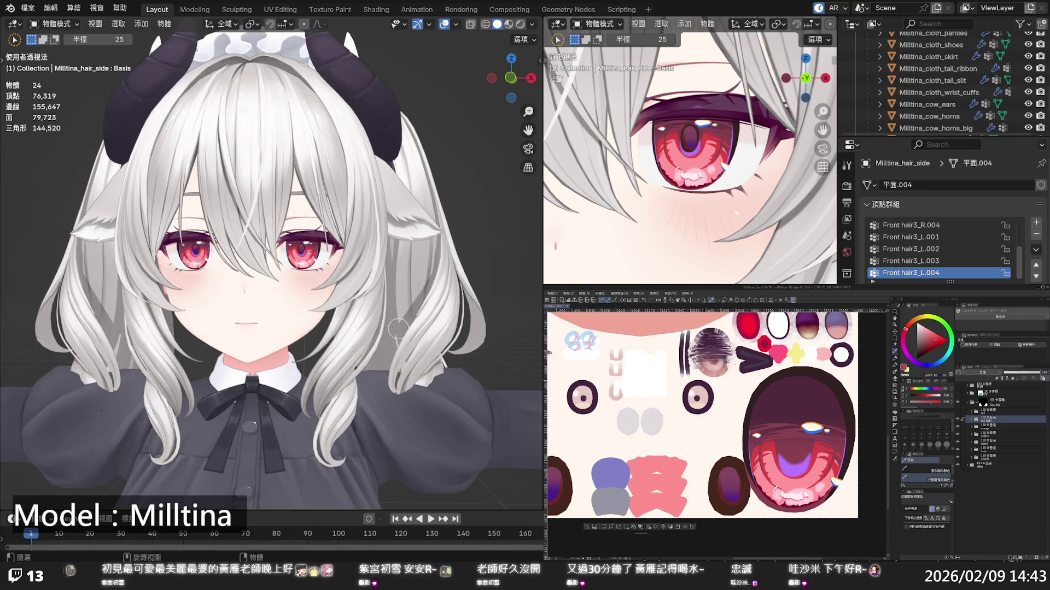
scroll(398, 329, "down", 3)
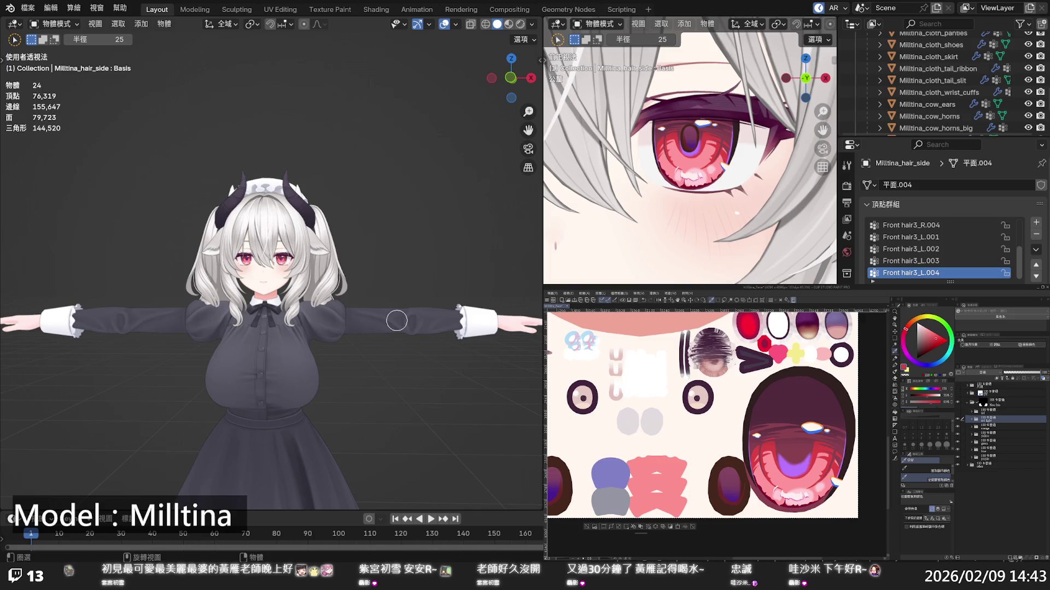
scroll(398, 321, "up", 2)
scroll(397, 320, "down", 3)
Switch the eyes to the orange-brown variant, comparing it against pink
left_click(958, 423)
left_click(958, 423)
left_click(957, 423)
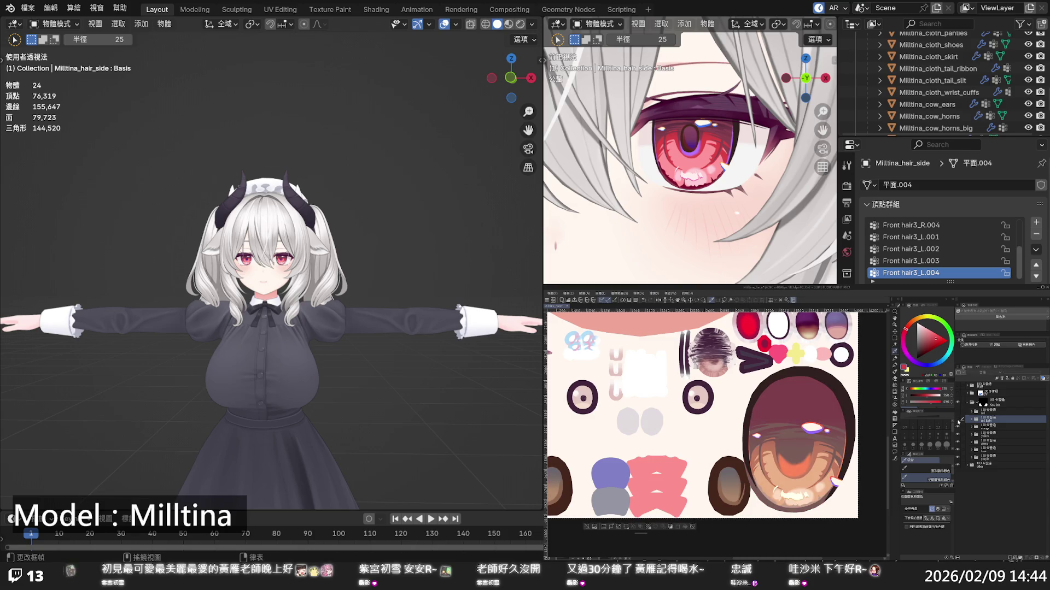
Select the orange colour layer, browse its folder's layers, then collapse the folder
left_click(976, 427)
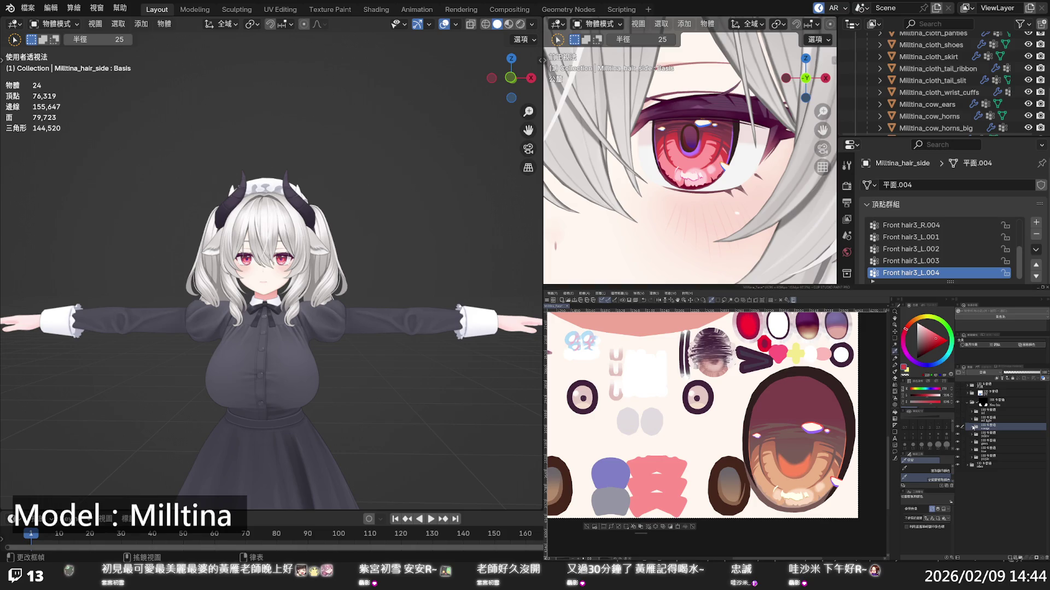
left_click(972, 427)
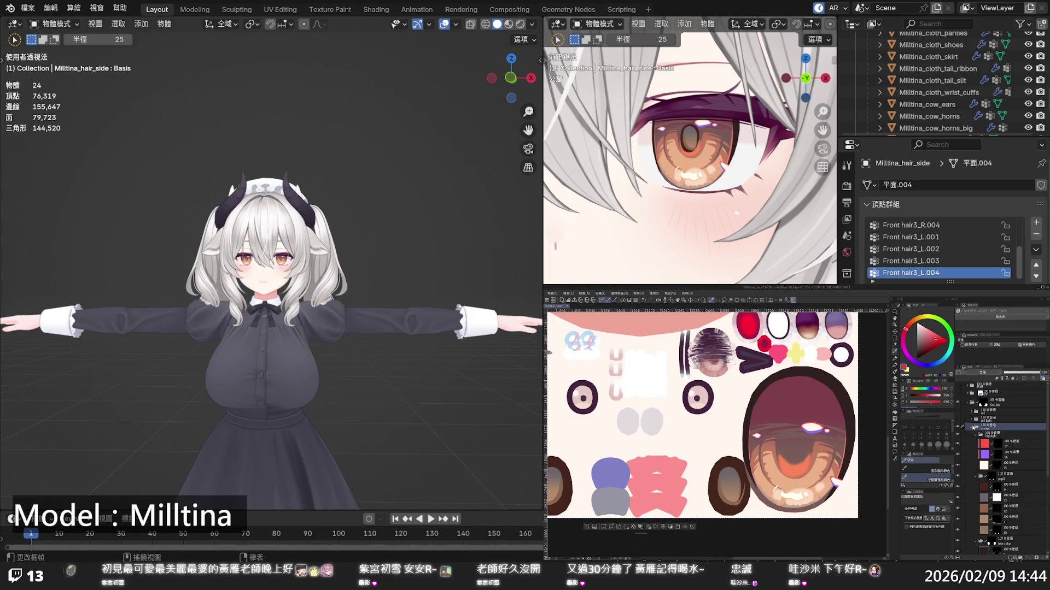
scroll(323, 267, "up", 3)
scroll(322, 267, "up", 5)
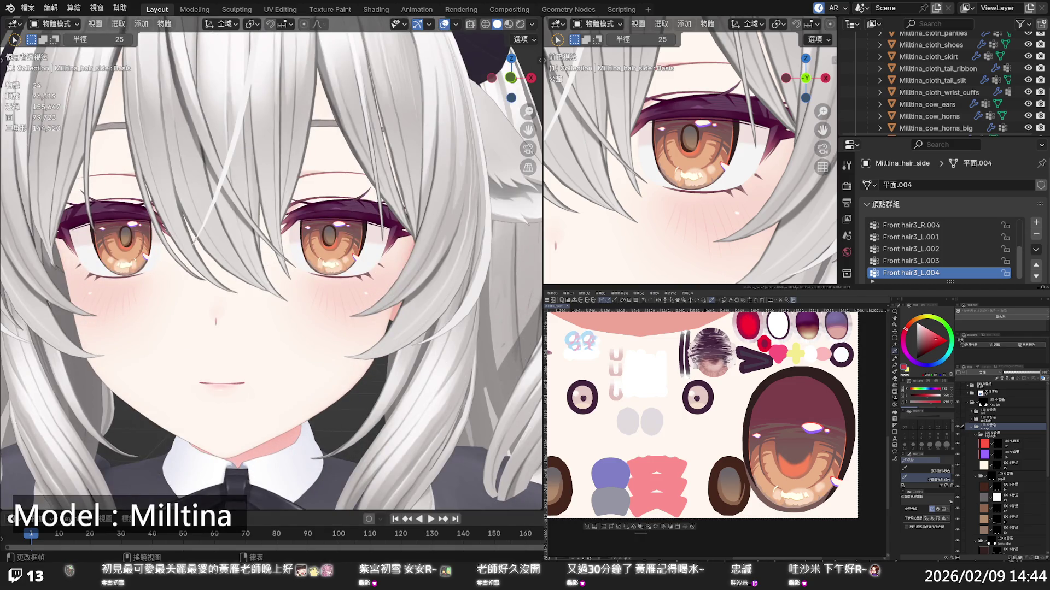
scroll(351, 272, "down", 5)
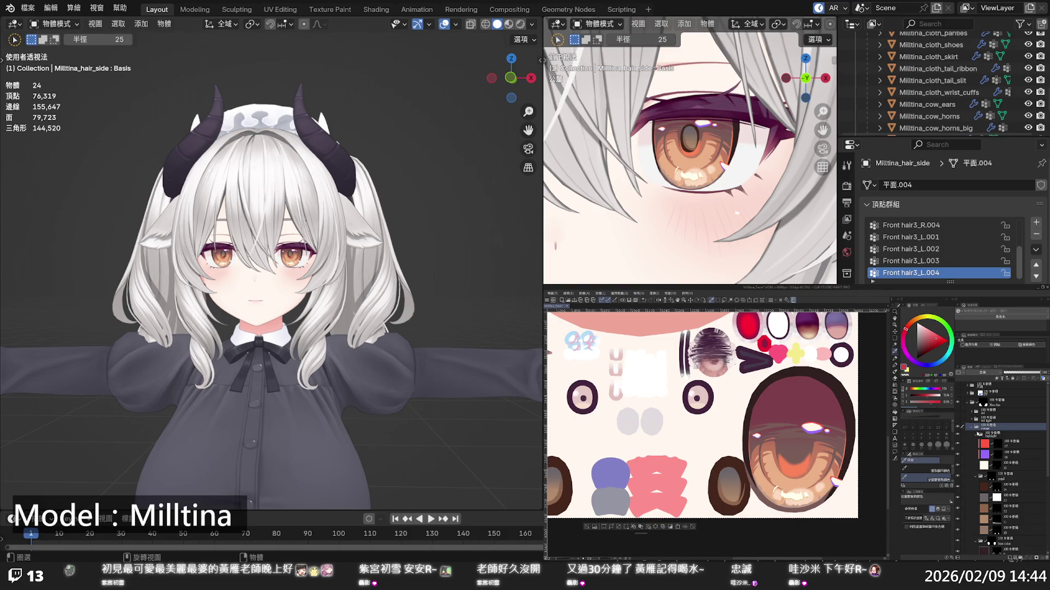
scroll(984, 455, "down", 3)
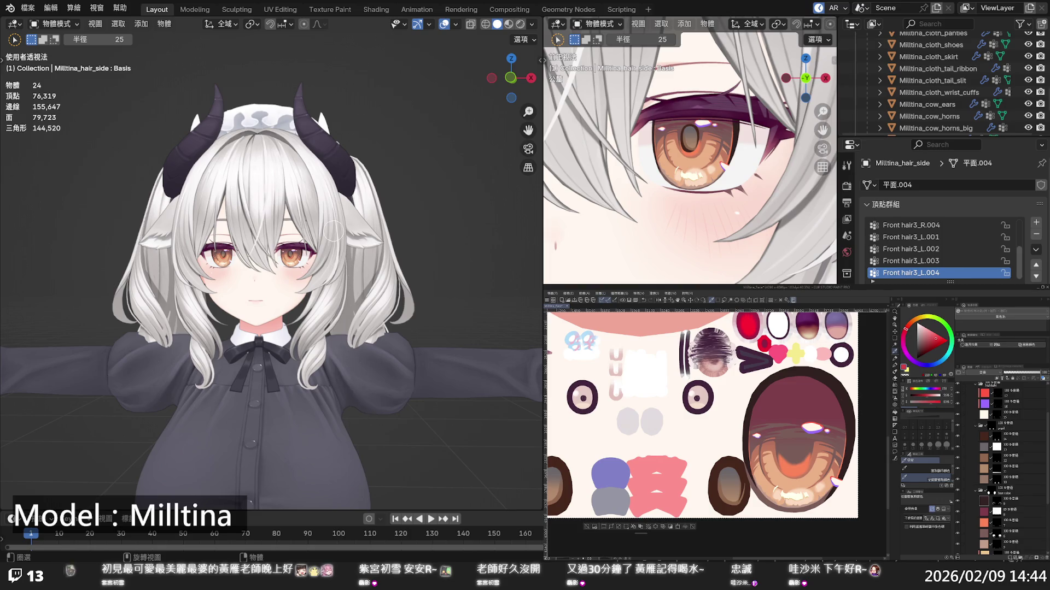
scroll(1004, 418, "up", 1)
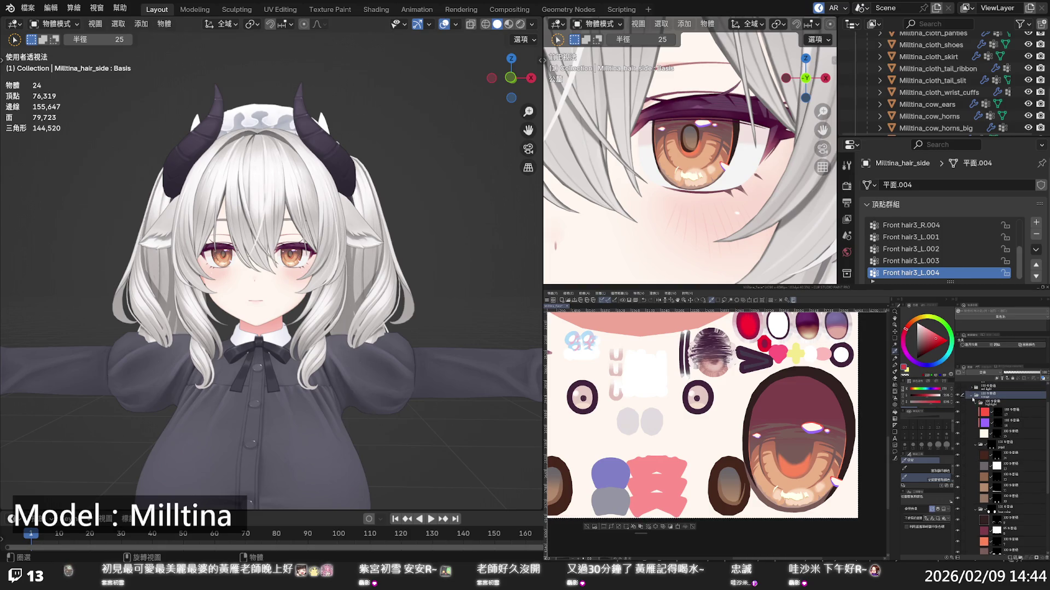
left_click(972, 395)
Create a new layer in the eye texture and expand the orange folder's colour layers
left_click(989, 427)
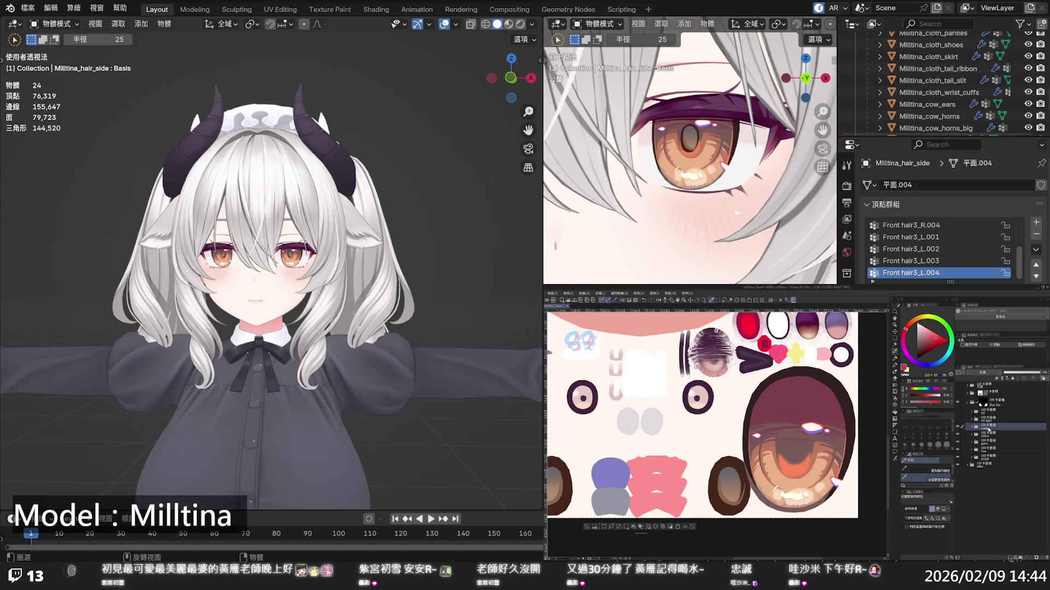
key("ctrl+v")
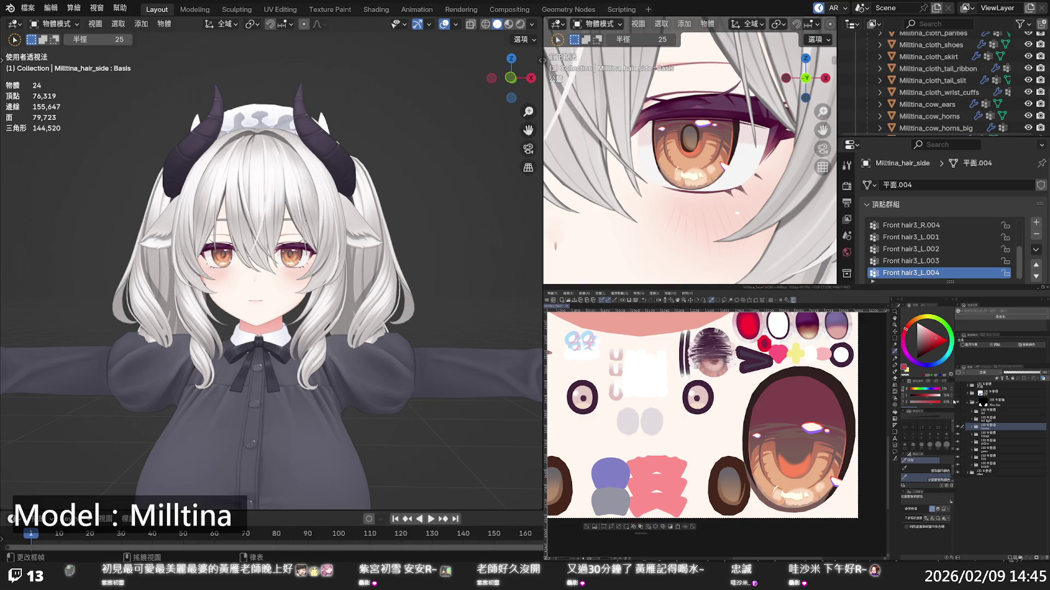
left_click(977, 435)
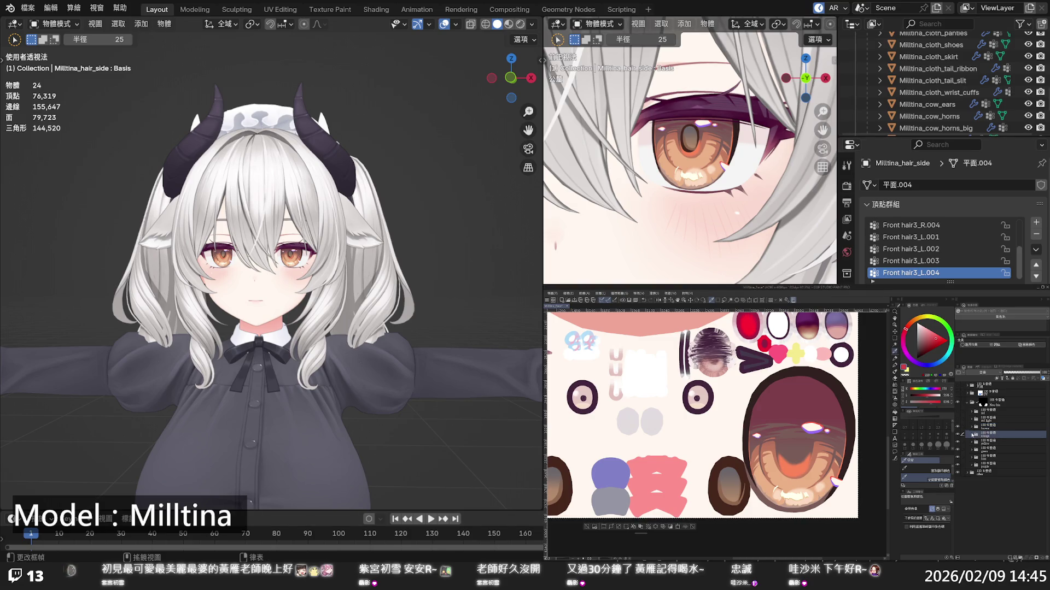
left_click(972, 435)
Select the iris layer, undo to restore the red strokes, and set an orange drawing colour
scroll(987, 481, "down", 3)
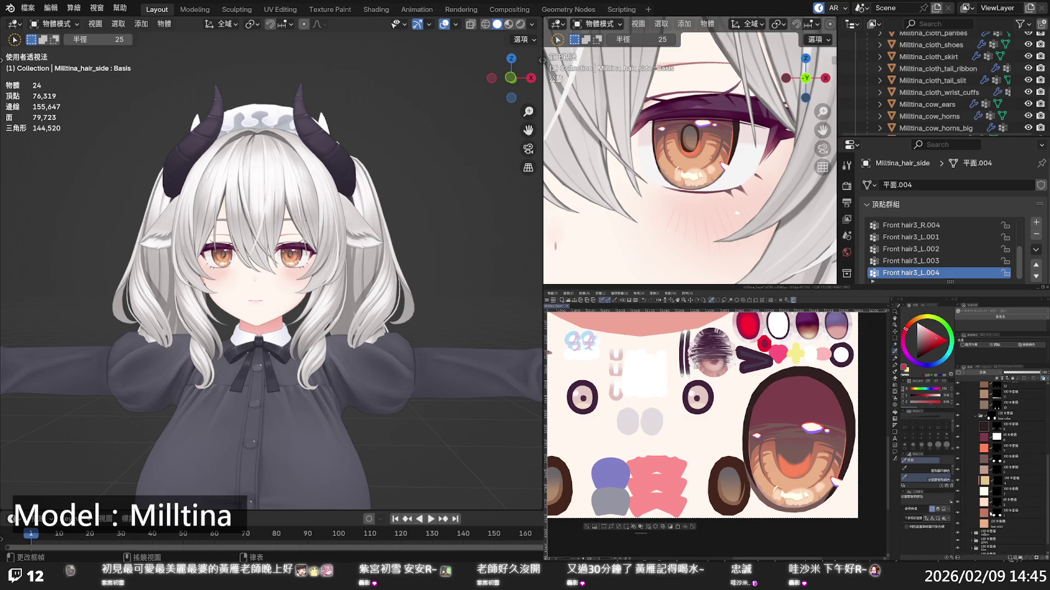
left_click(978, 512)
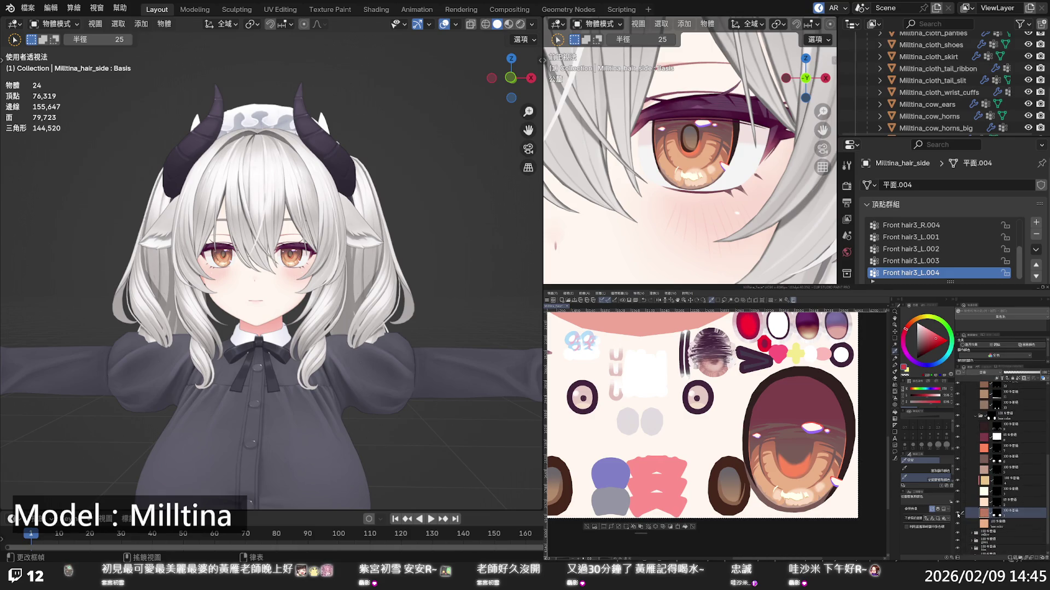
scroll(962, 470, "up", 10)
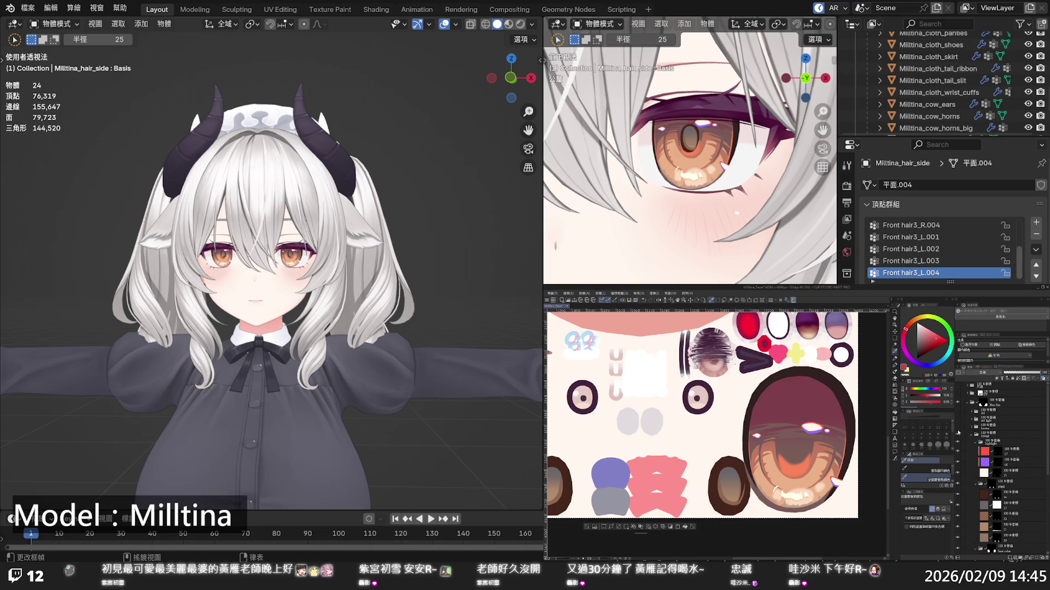
scroll(962, 459, "down", 5)
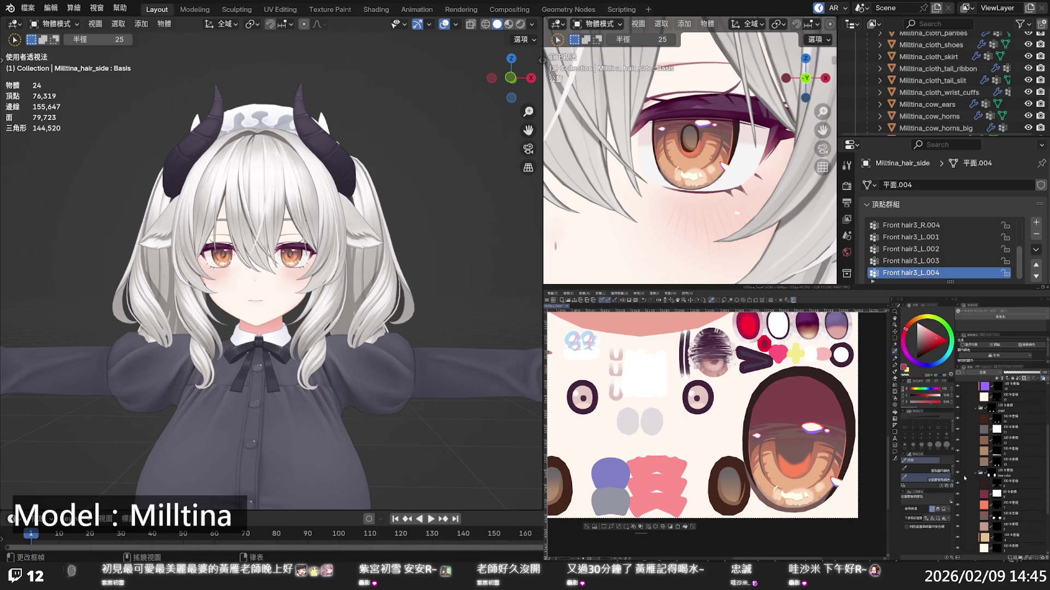
scroll(965, 481, "down", 3)
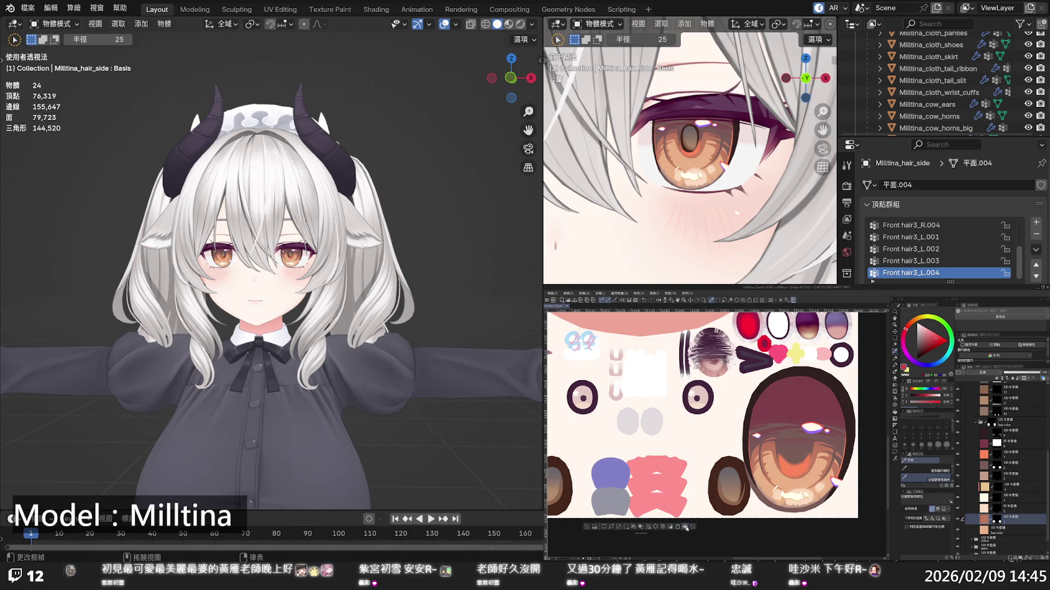
key("ctrl+z")
key("ctrl+z")
left_click(862, 409, "alt")
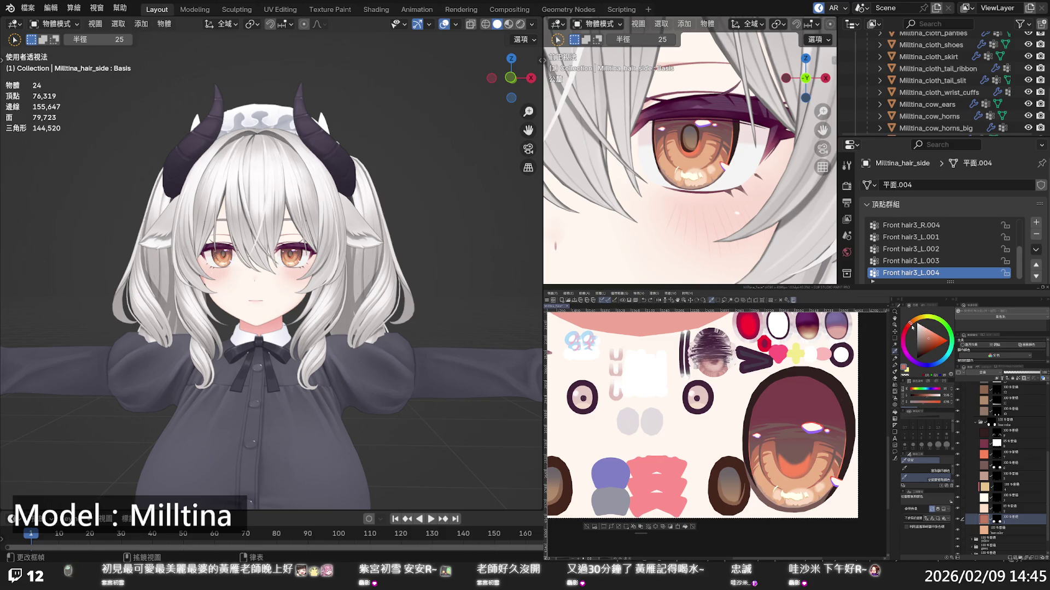
left_click_drag(913, 327, 916, 320)
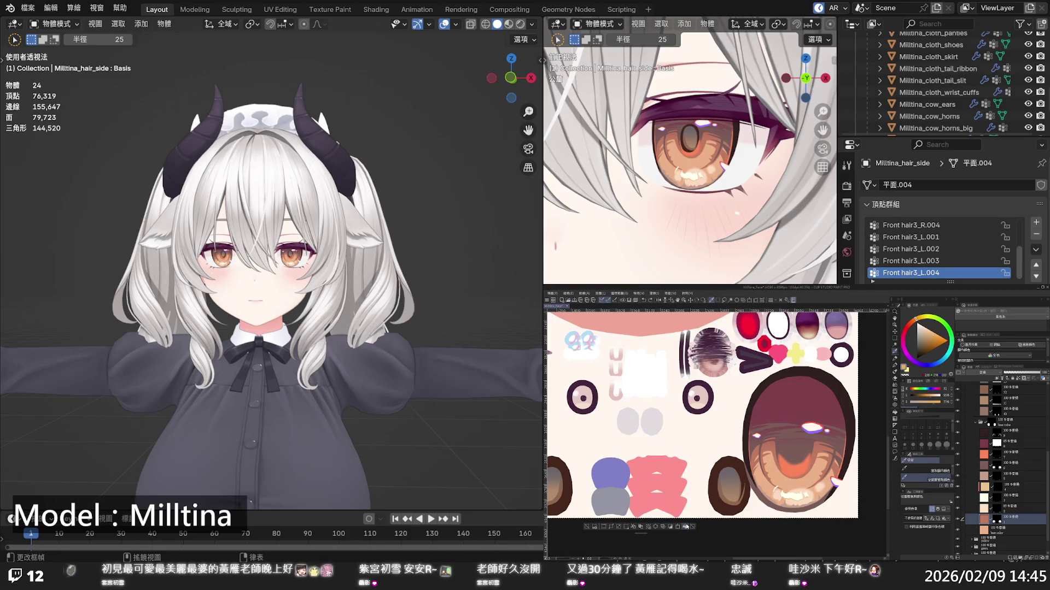
Recolour the iris orange, then sample the tan-orange base colour to brighten the lower iris
left_click(687, 528)
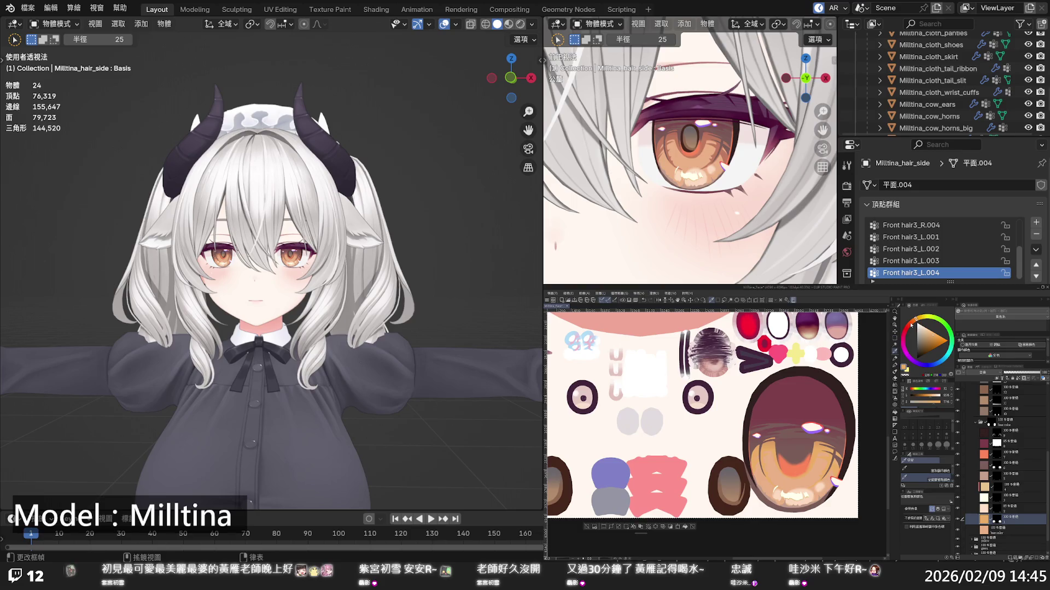
left_click(913, 321)
left_click(1011, 529)
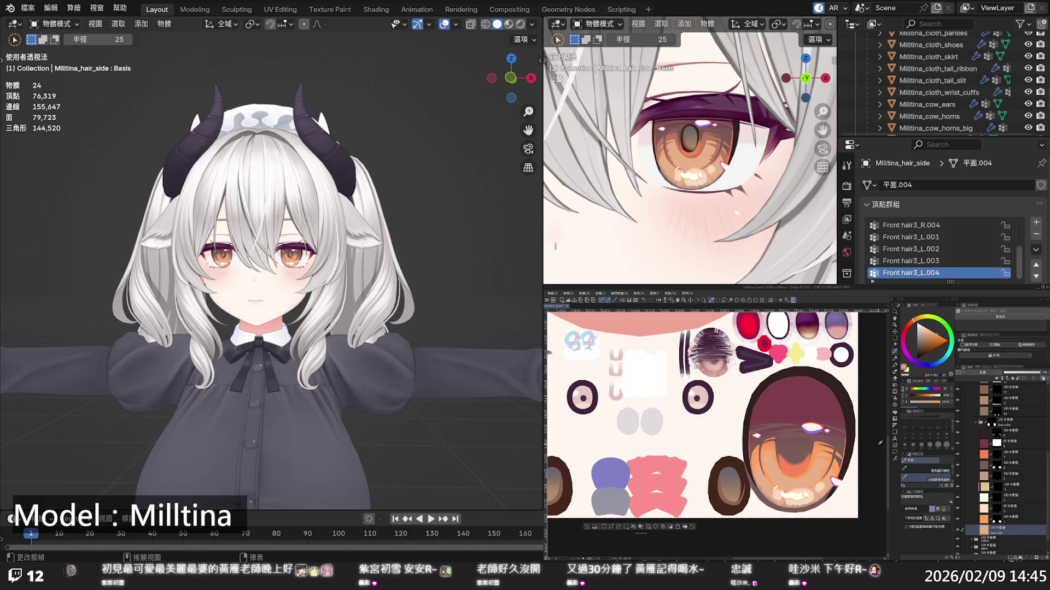
left_click(820, 466, "alt")
left_click(684, 526)
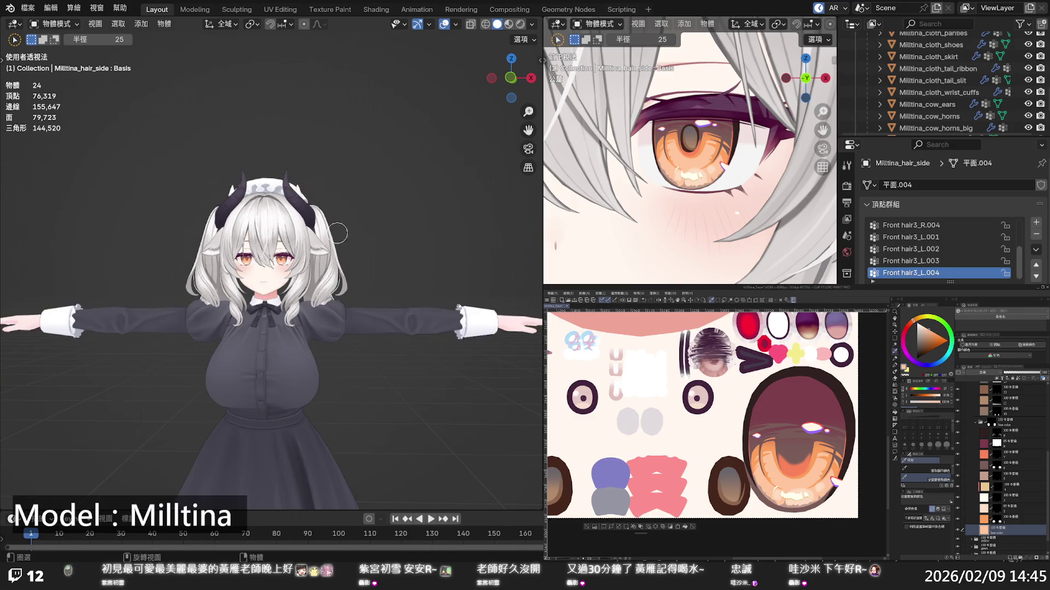
scroll(328, 230, "up", 4)
scroll(325, 230, "up", 4)
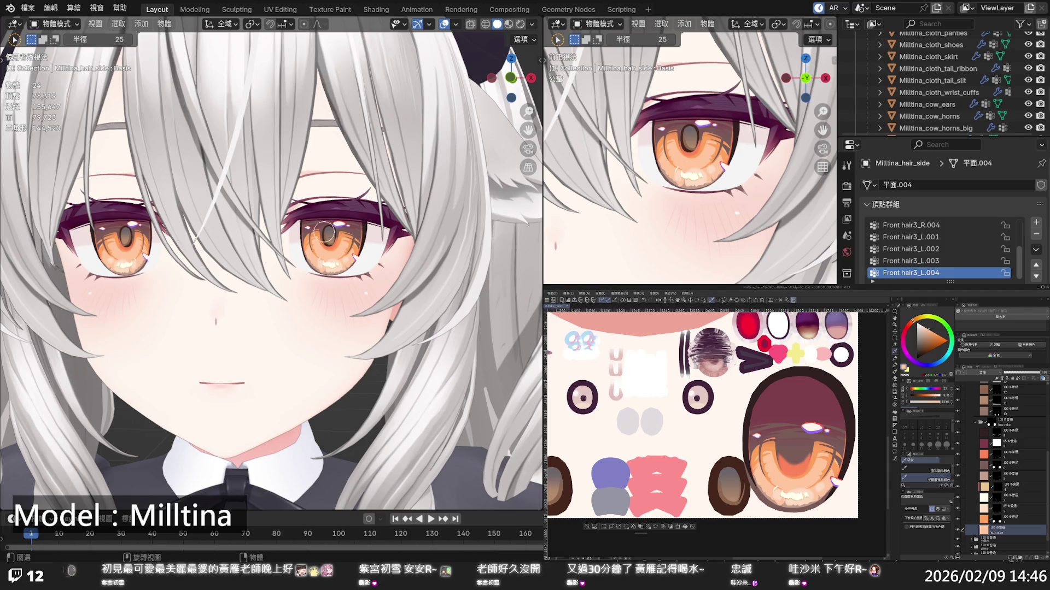
scroll(324, 232, "down", 6)
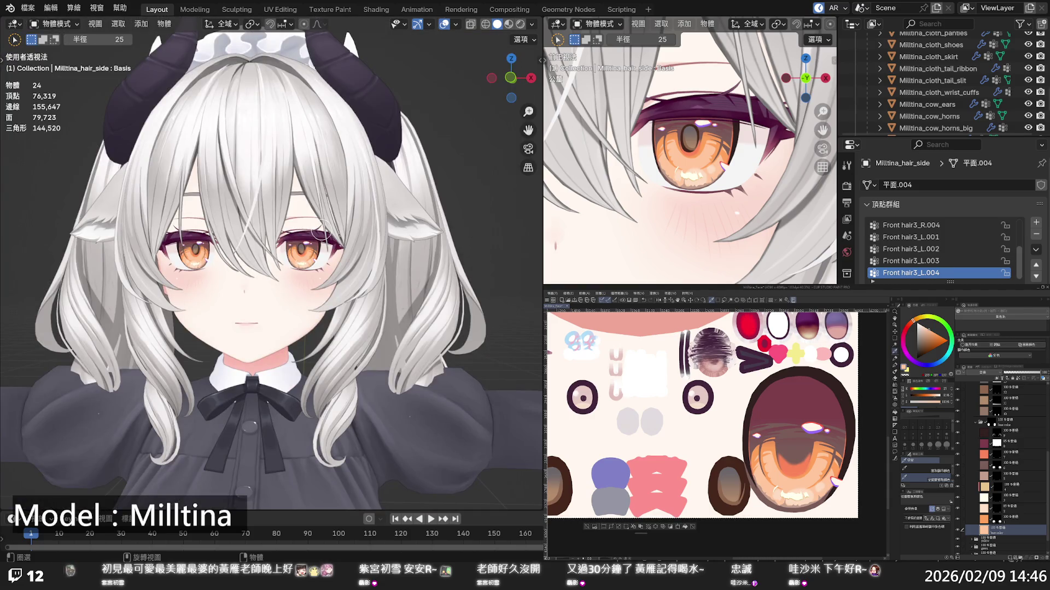
scroll(319, 232, "down", 2)
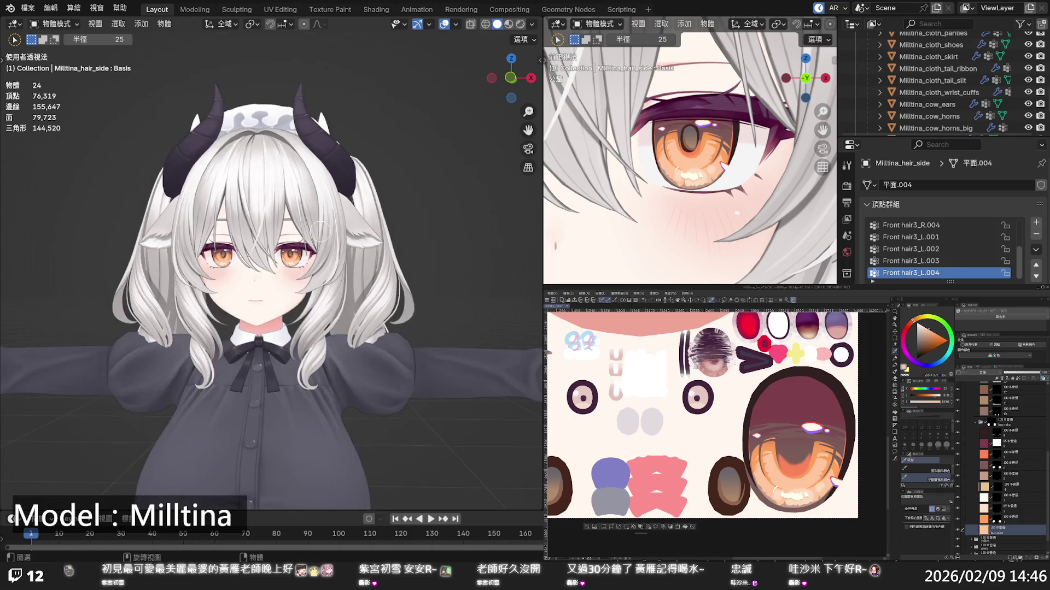
scroll(319, 231, "up", 8)
scroll(318, 229, "down", 7)
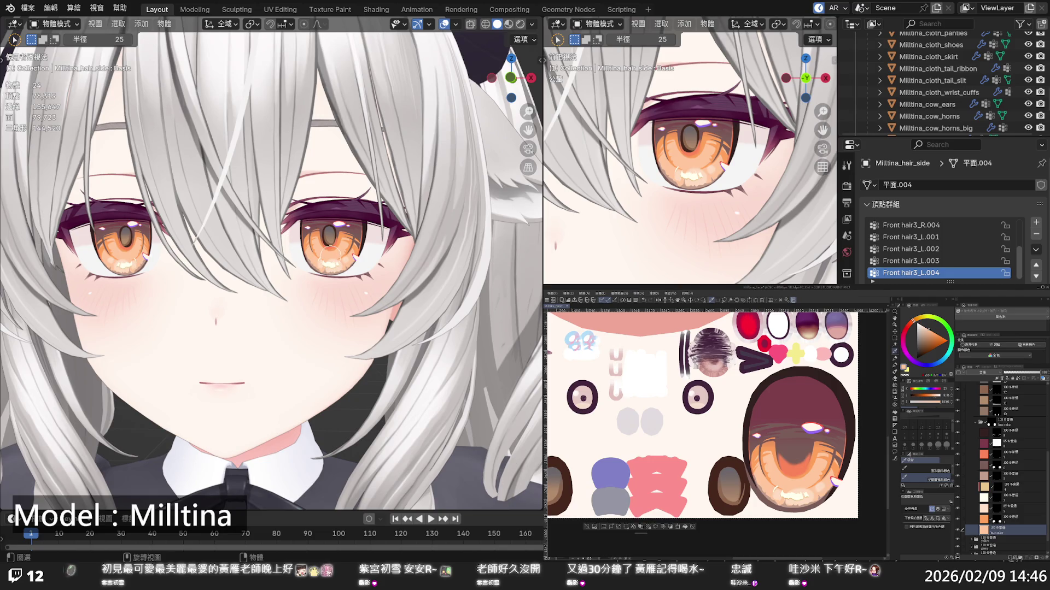
scroll(331, 254, "down", 5)
scroll(377, 268, "down", 2)
middle_click_drag(385, 263, 381, 269)
scroll(385, 268, "up", 5)
left_click_drag(381, 269, 382, 271)
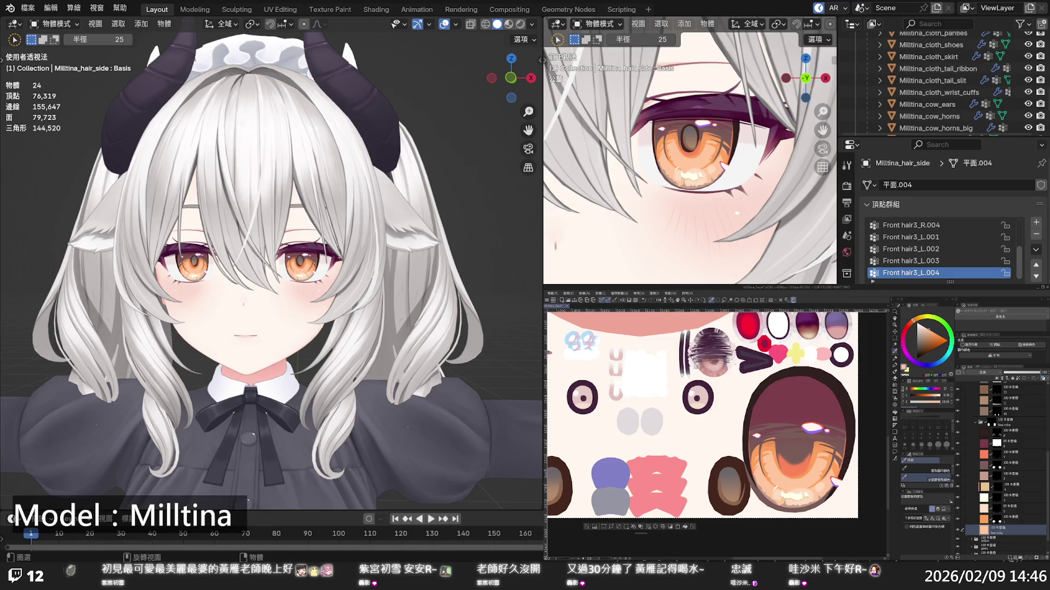
left_click(968, 489)
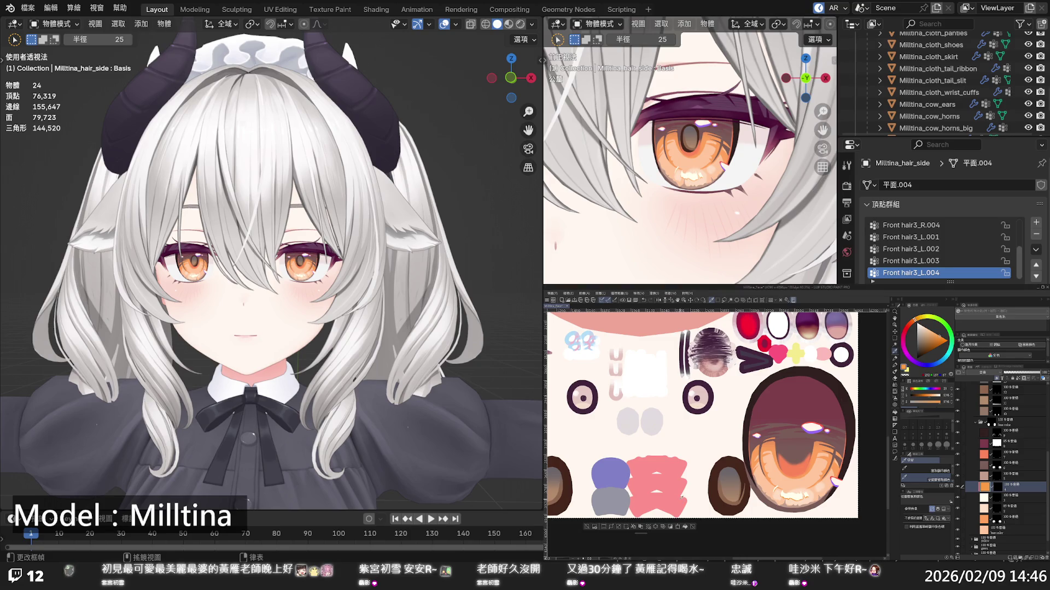
scroll(310, 245, "down", 6)
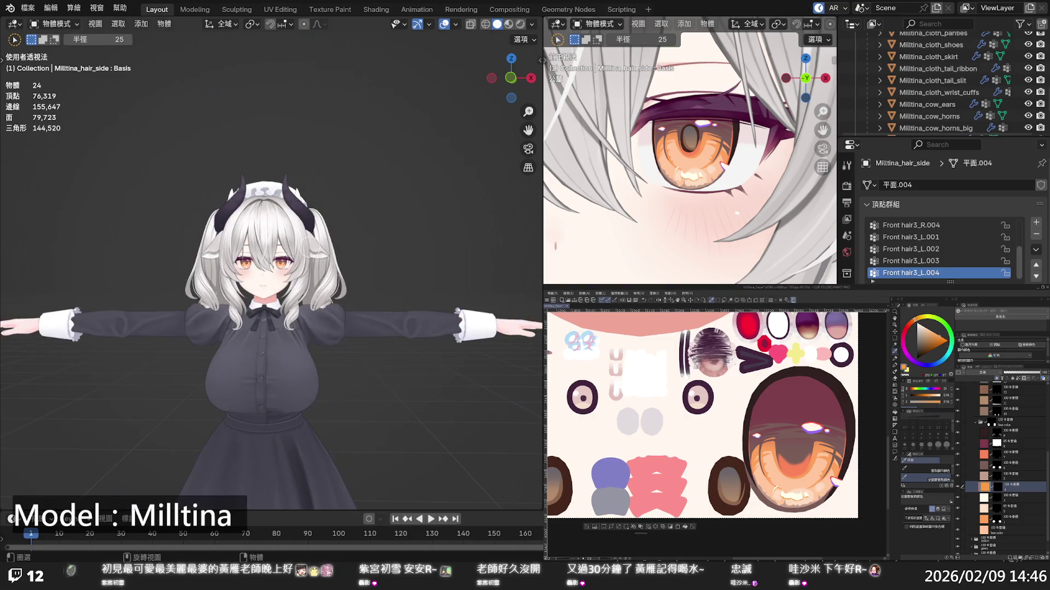
scroll(312, 252, "up", 6)
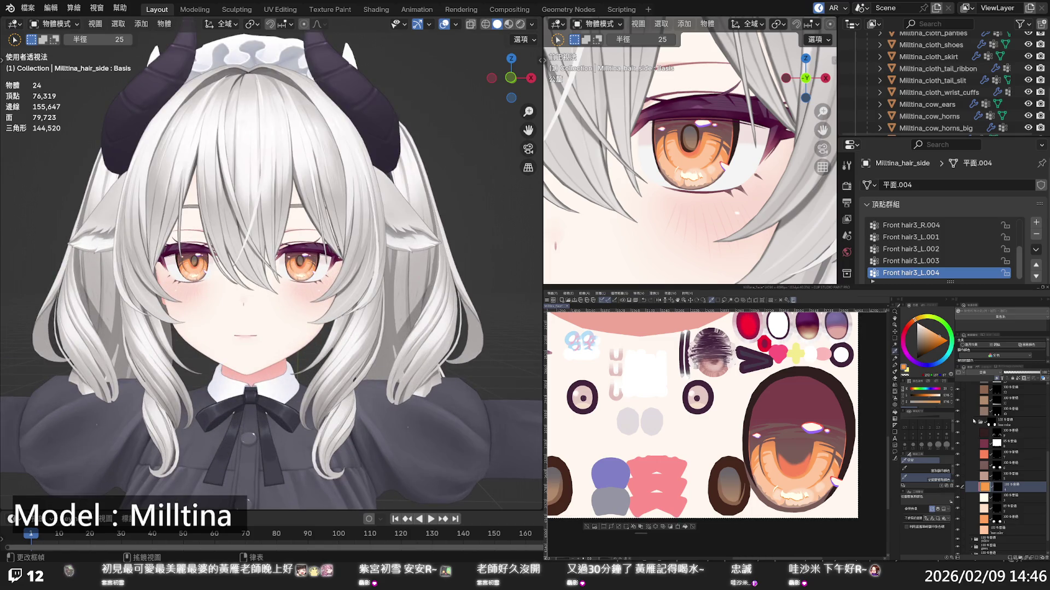
scroll(973, 422, "up", 3)
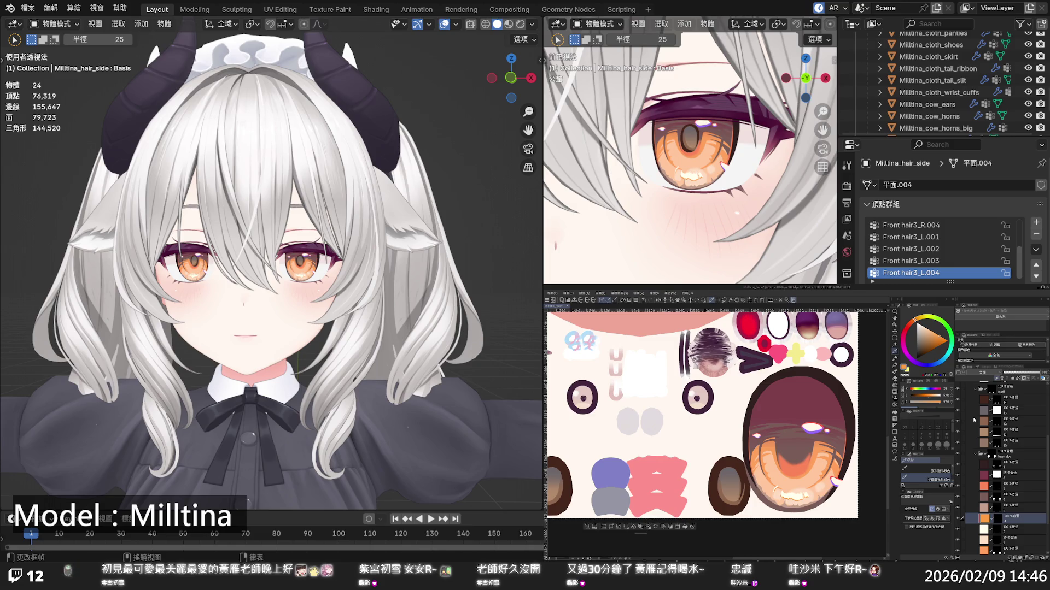
On the selected layer, fill the selected area with a slightly darkened pale peach
left_click(985, 415)
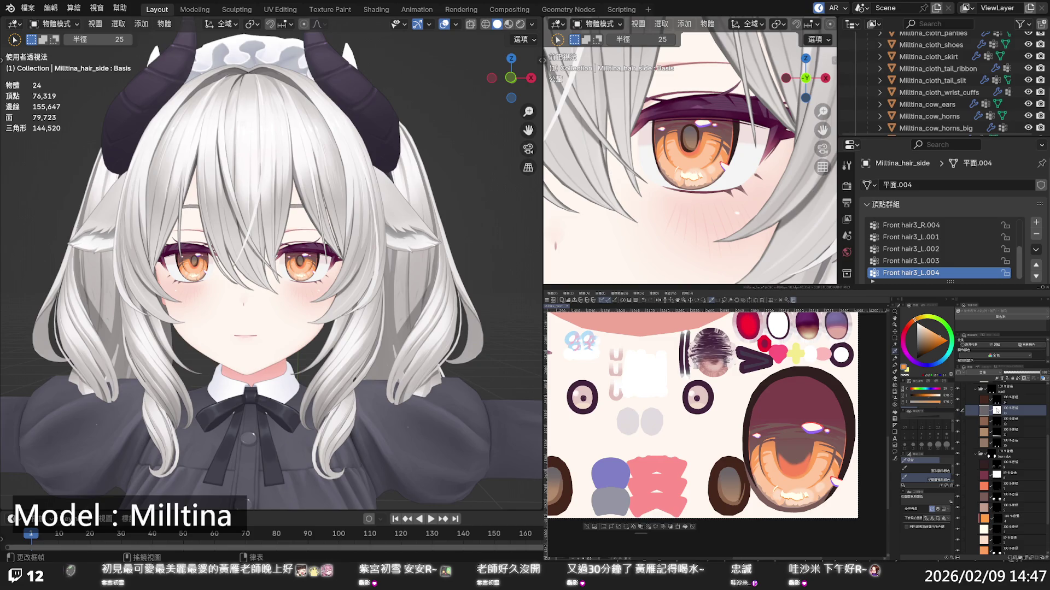
left_click(916, 347)
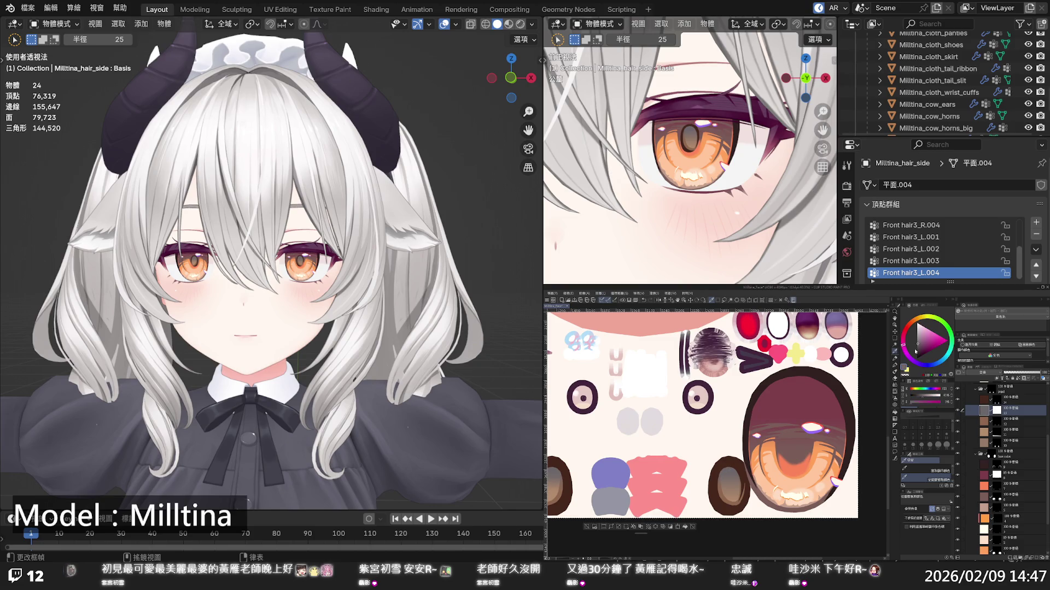
left_click_drag(911, 328, 912, 324)
left_click(929, 330)
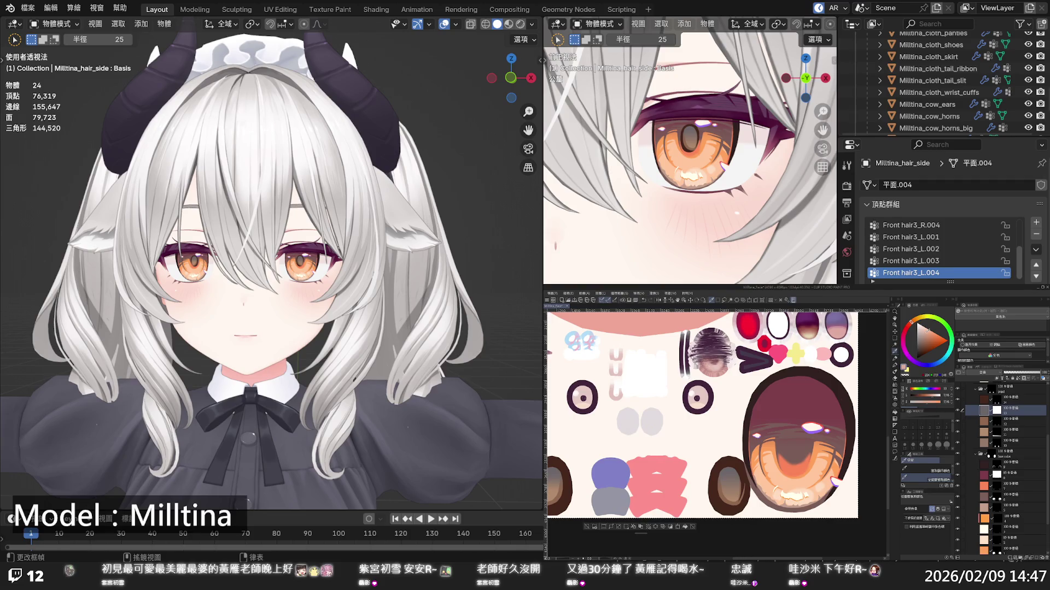
left_click(934, 333)
left_click(686, 527)
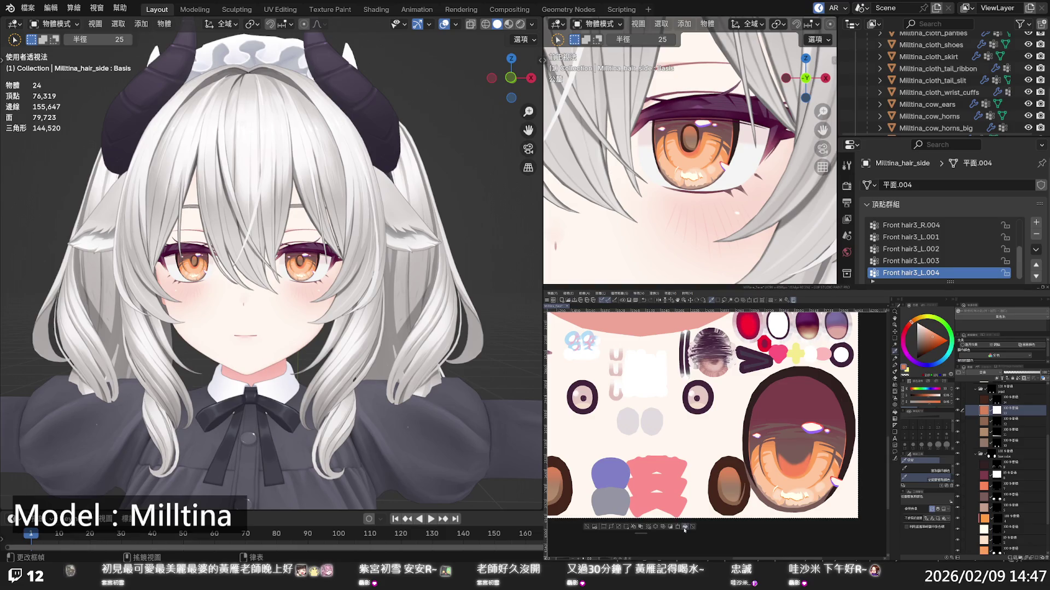
Hide and then restore a highlight layer to compare the iris with and without it
scroll(376, 257, "down", 5)
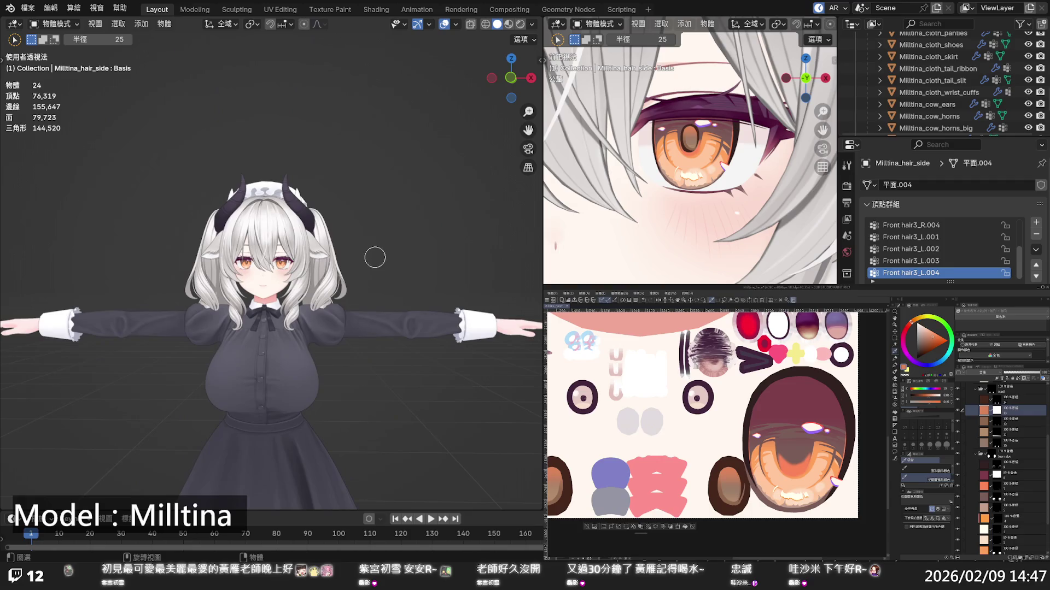
scroll(335, 254, "up", 5)
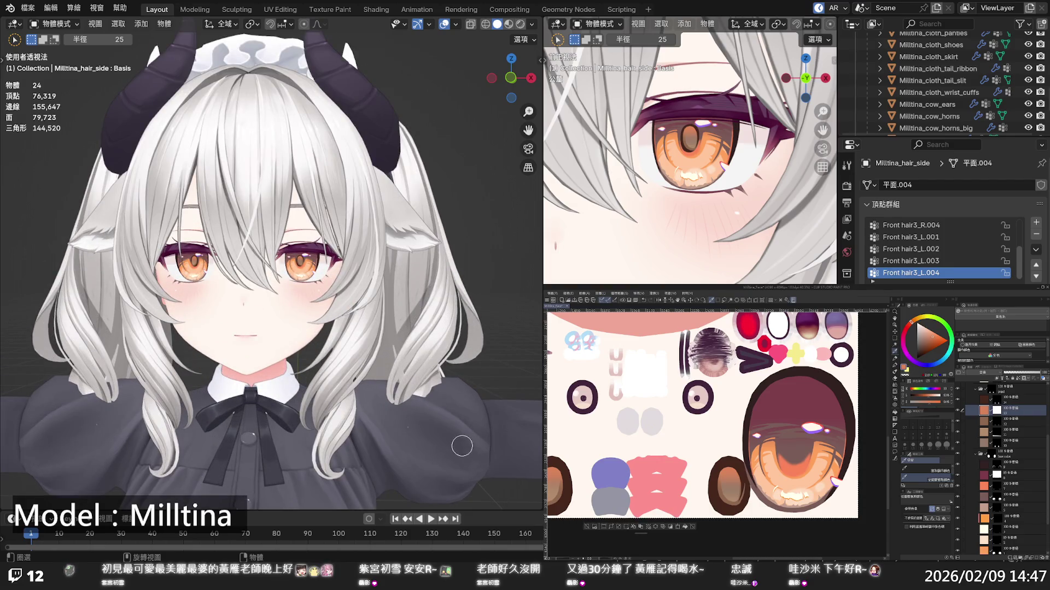
scroll(967, 419, "up", 5)
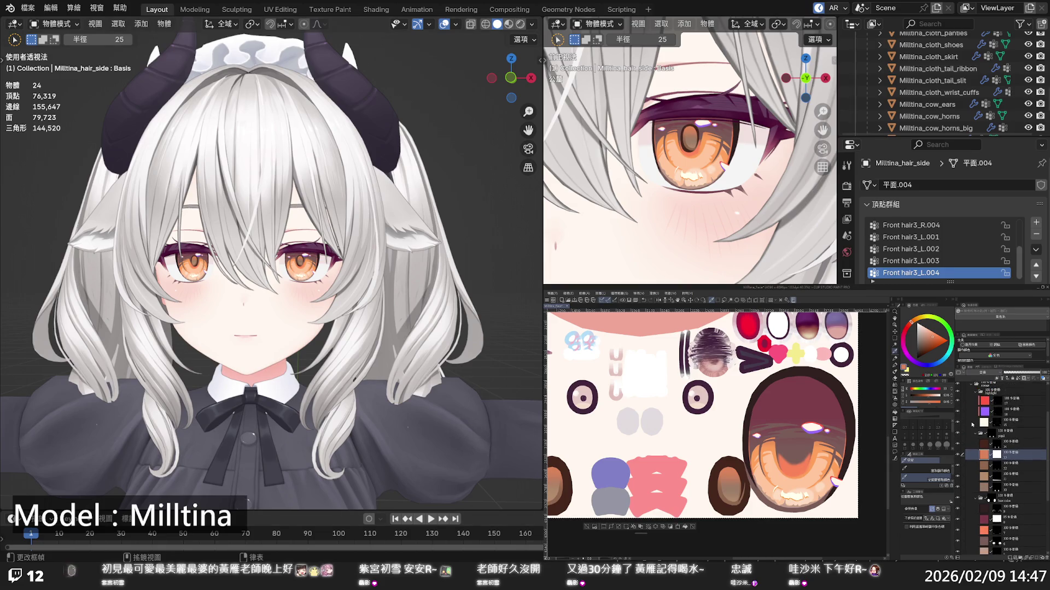
left_click(958, 404)
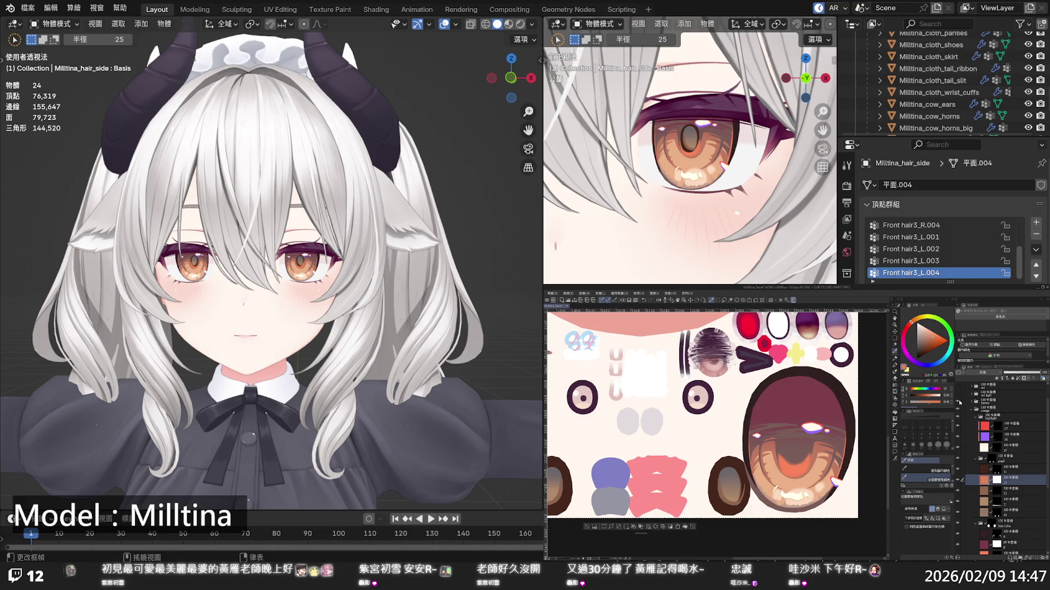
left_click(959, 403)
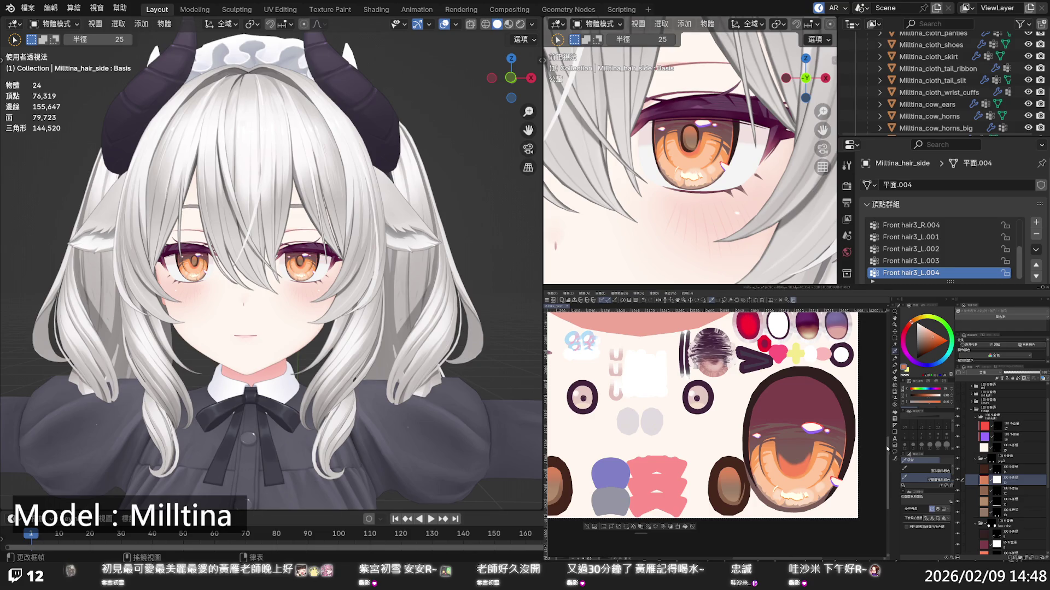
Collapse the orange folder and try showing the purple eye variant
left_click(971, 410)
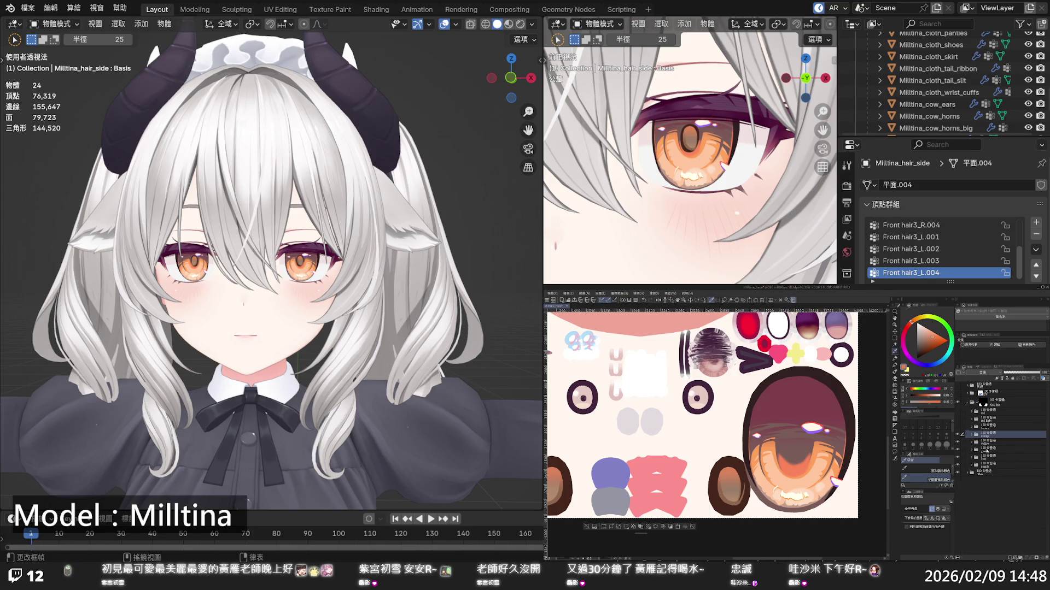
left_click(993, 464)
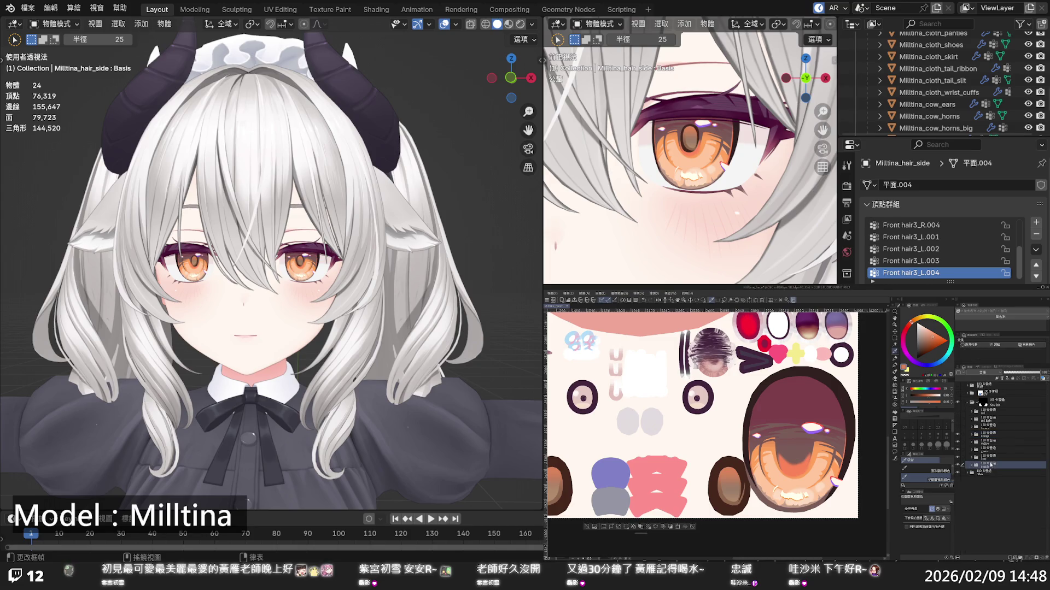
left_click(956, 440)
left_click(957, 463)
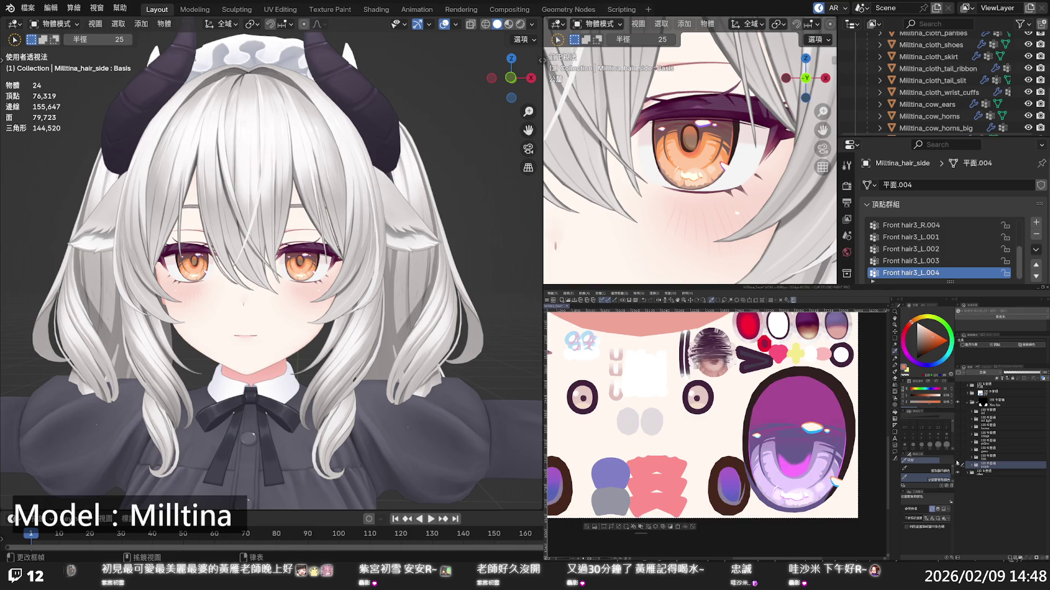
left_click(957, 464)
left_click(957, 465)
Switch the eye texture to the yellow variant and check it in the viewport
left_click(958, 443)
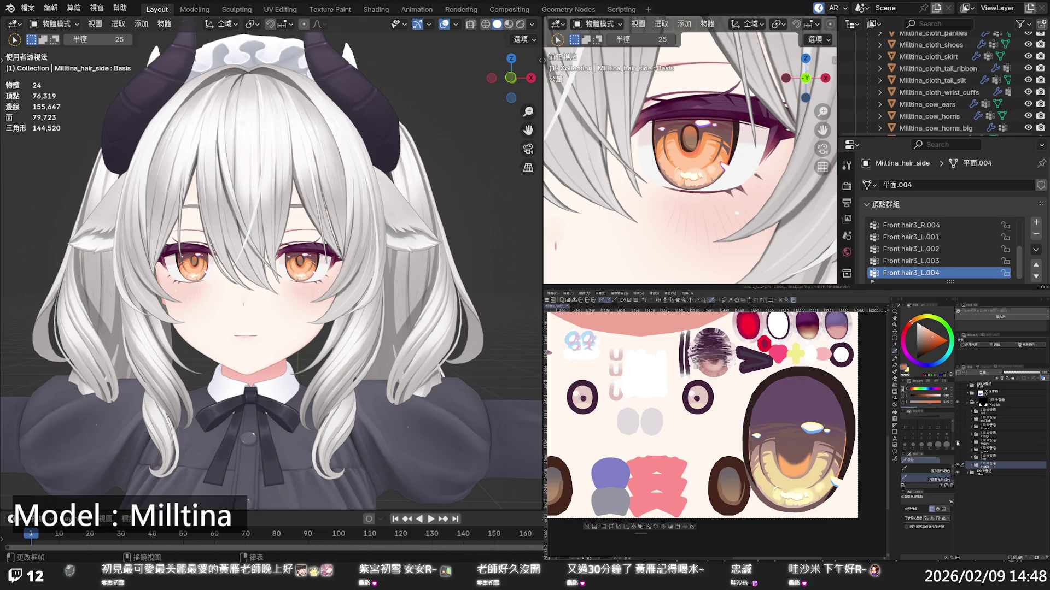
left_click(984, 444)
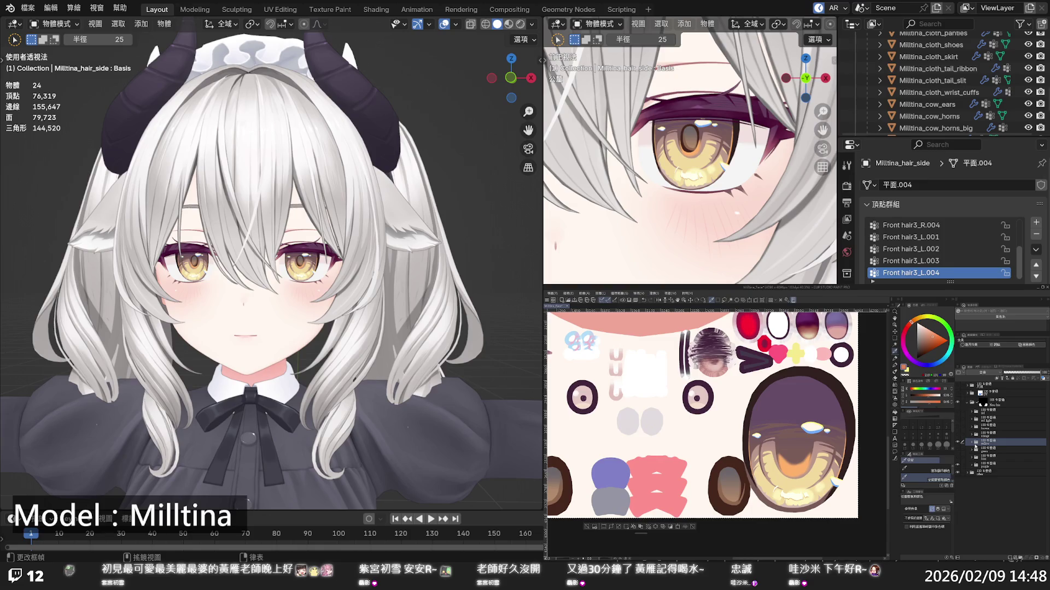
scroll(366, 378, "down", 5)
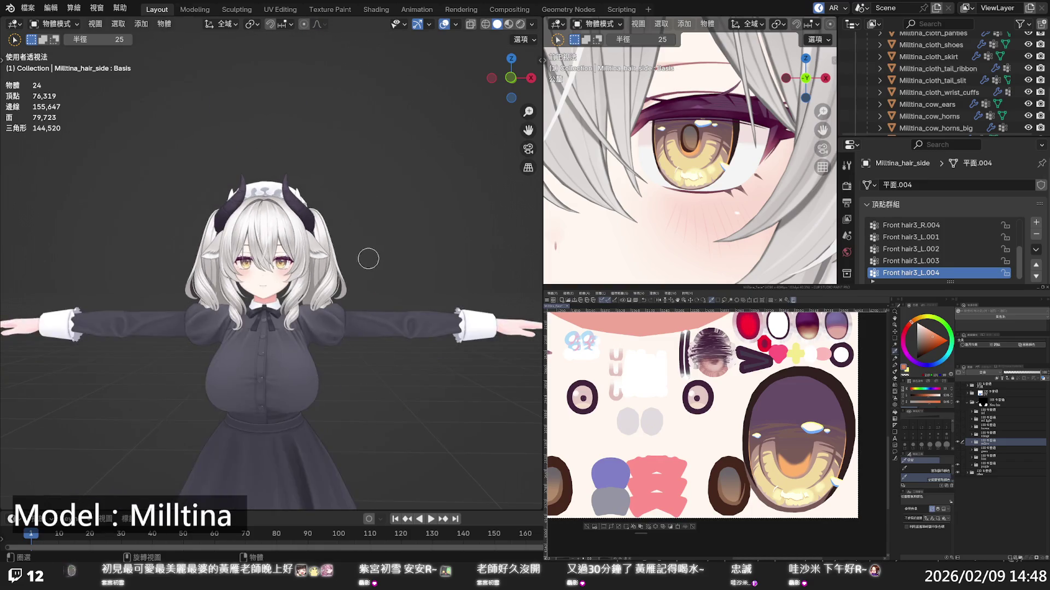
scroll(365, 261, "up", 2)
scroll(363, 261, "up", 2)
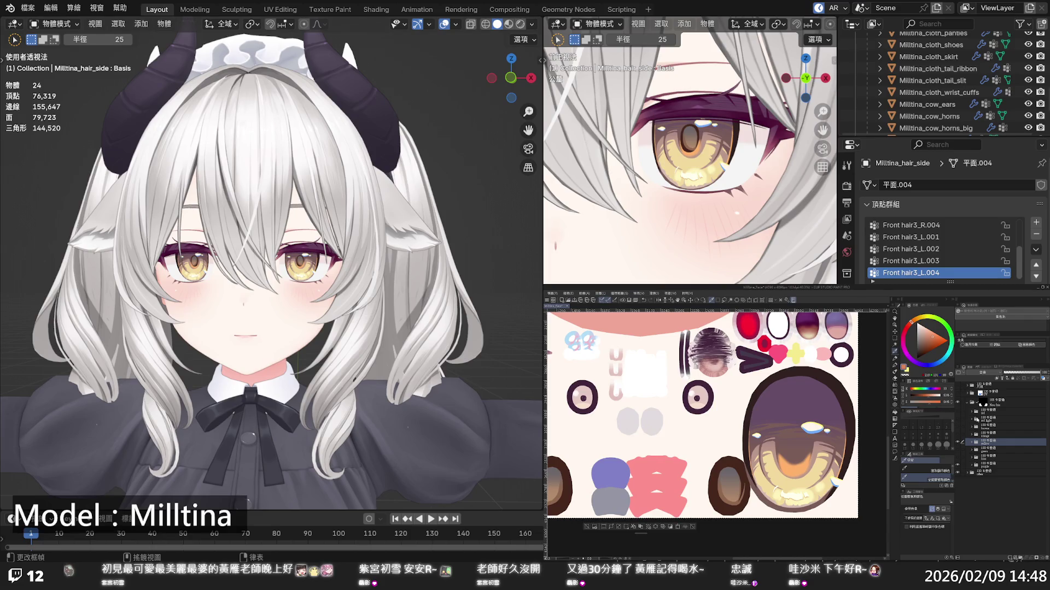
Show the orange variant again, expand its folder and sample the orange iris colour
left_click(958, 435)
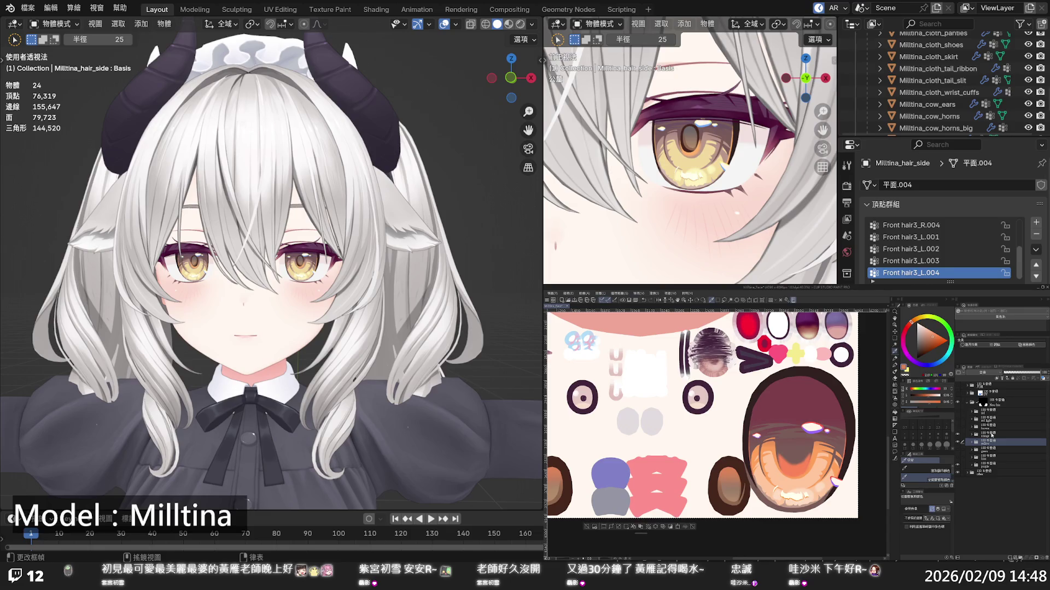
left_click(979, 435)
left_click(974, 434)
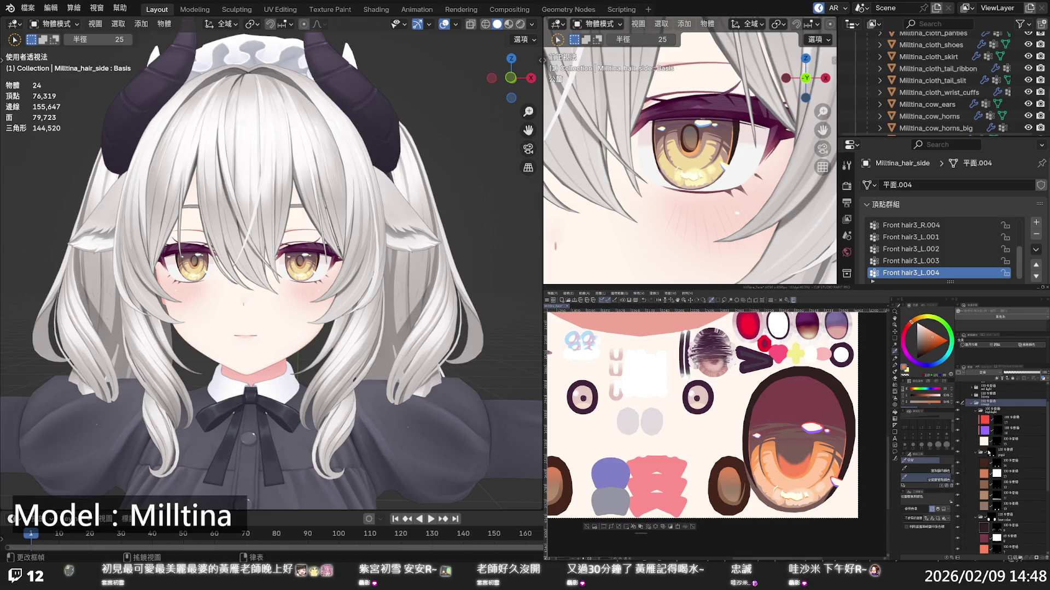
left_click(982, 507)
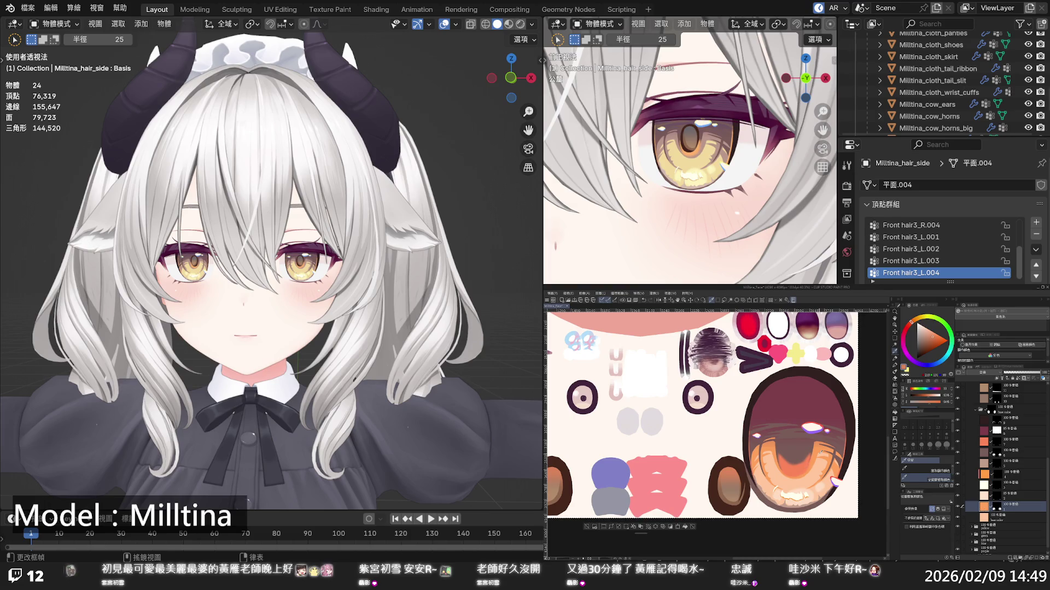
left_click(818, 449, "alt")
left_click(686, 528)
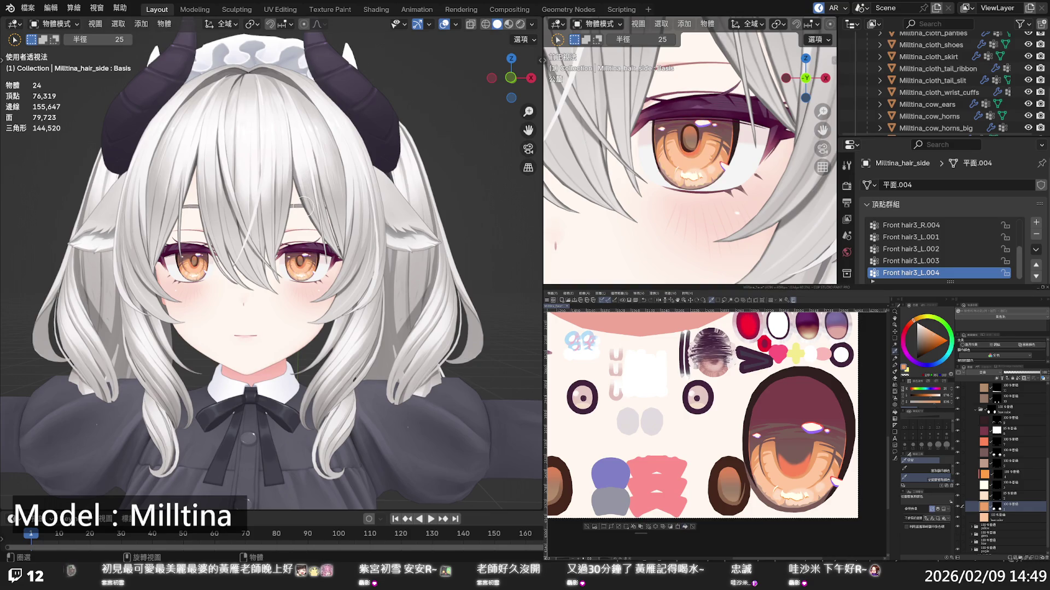
Zoom in and out on the avatar to inspect the orange eyes close up and full body
scroll(306, 204, "down", 6)
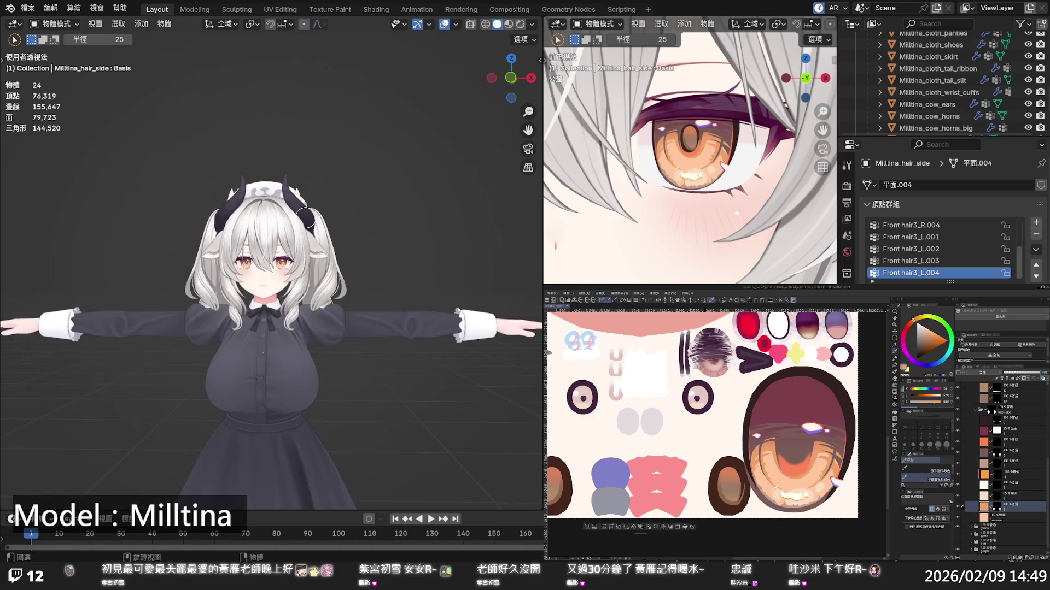
scroll(323, 253, "up", 8)
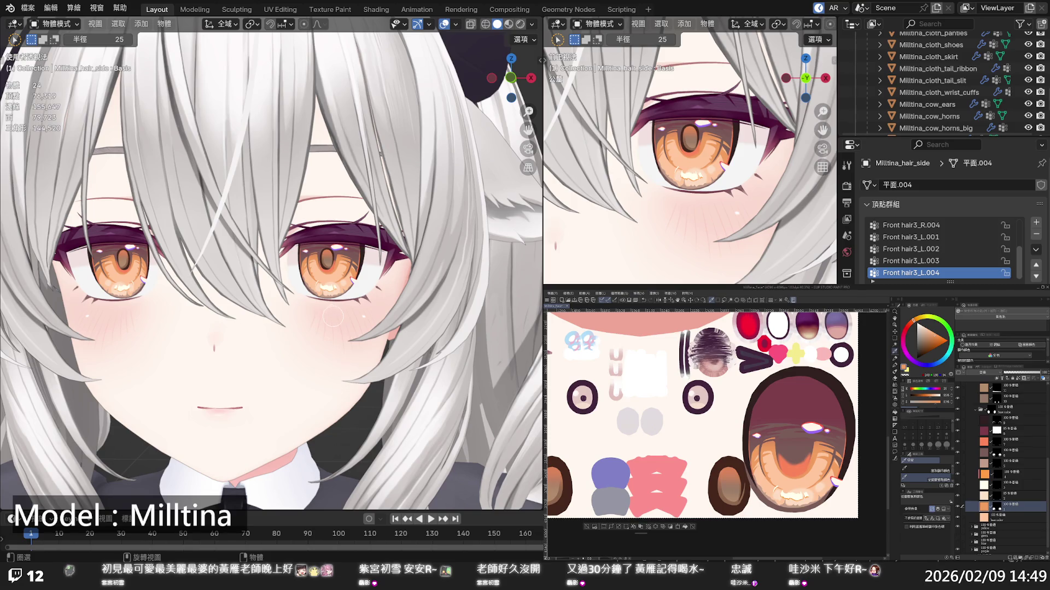
scroll(332, 316, "down", 8)
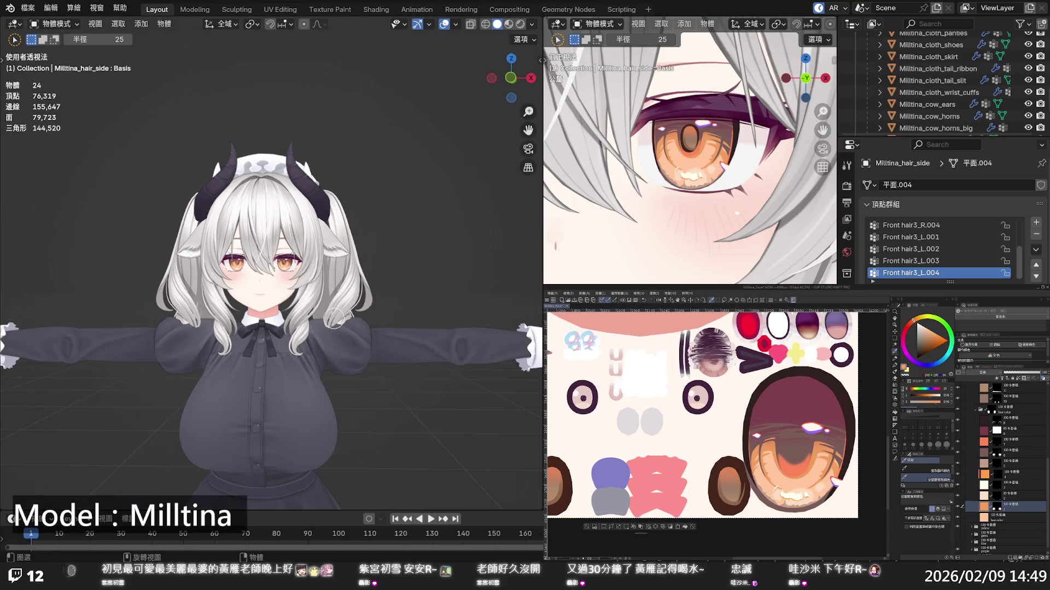
scroll(334, 319, "up", 2)
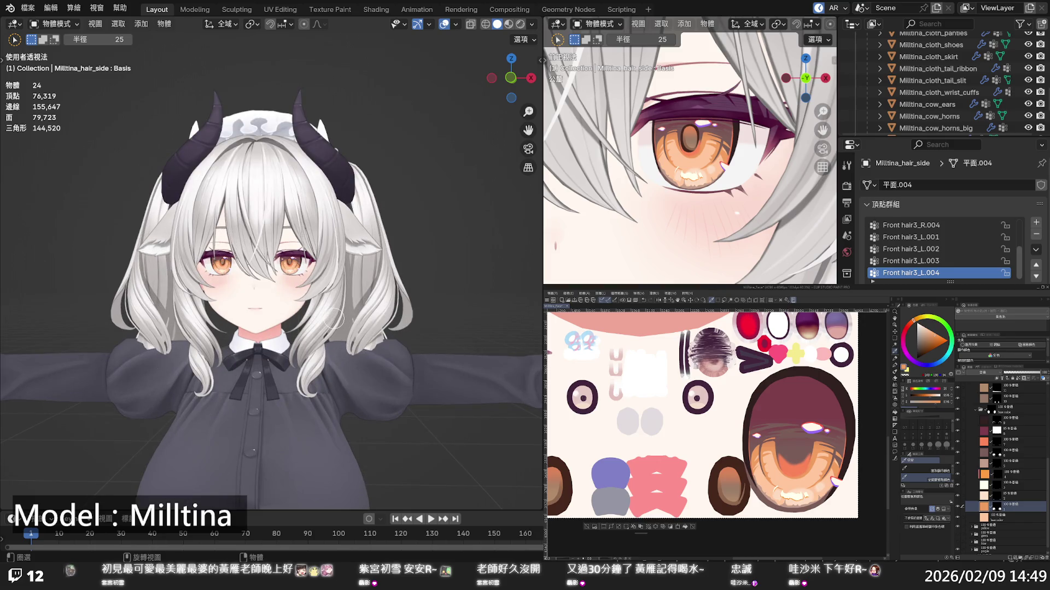
scroll(335, 317, "up", 5)
scroll(333, 318, "down", 5)
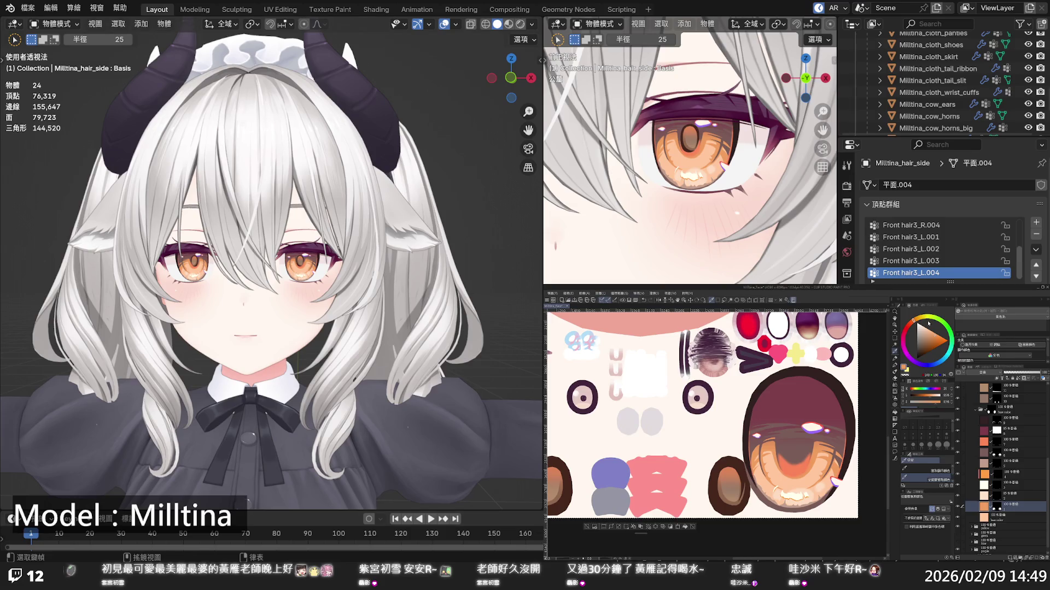
Collapse and re-expand the base colour and pupil folders, then collapse the orange folder
left_click(977, 412)
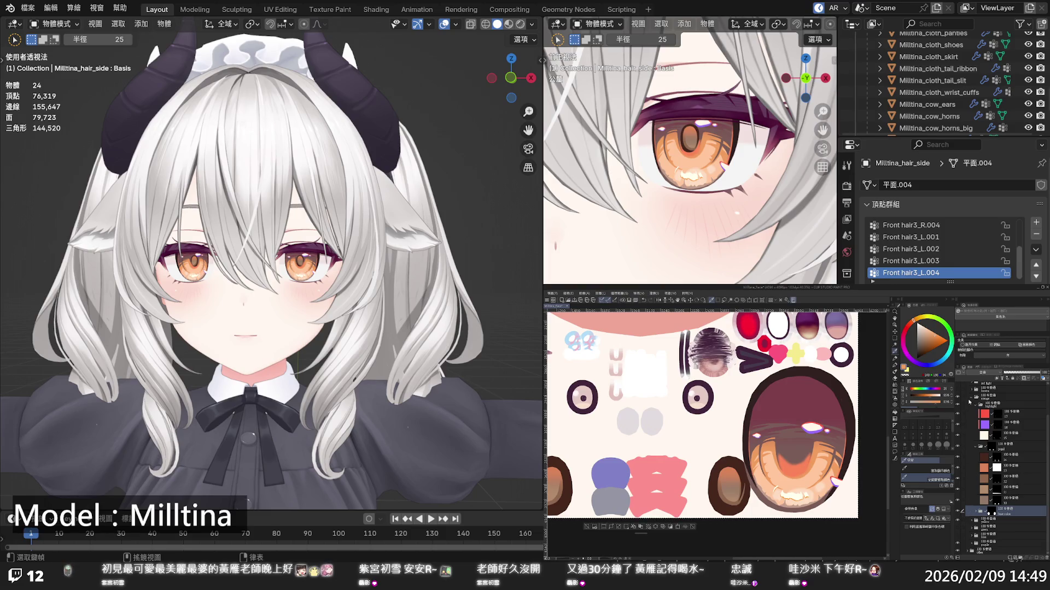
left_click(976, 449)
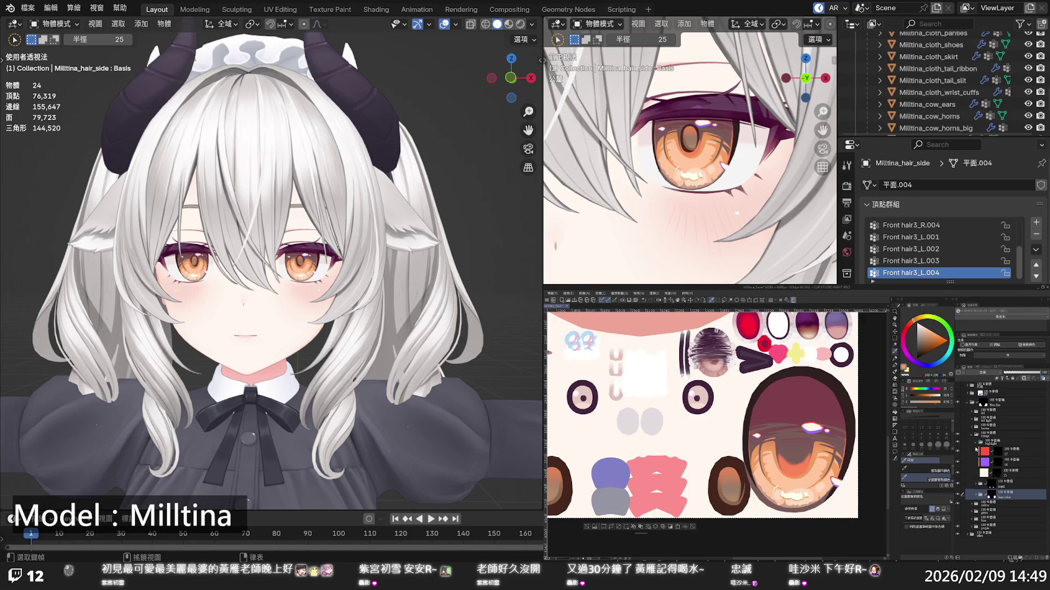
left_click(976, 485)
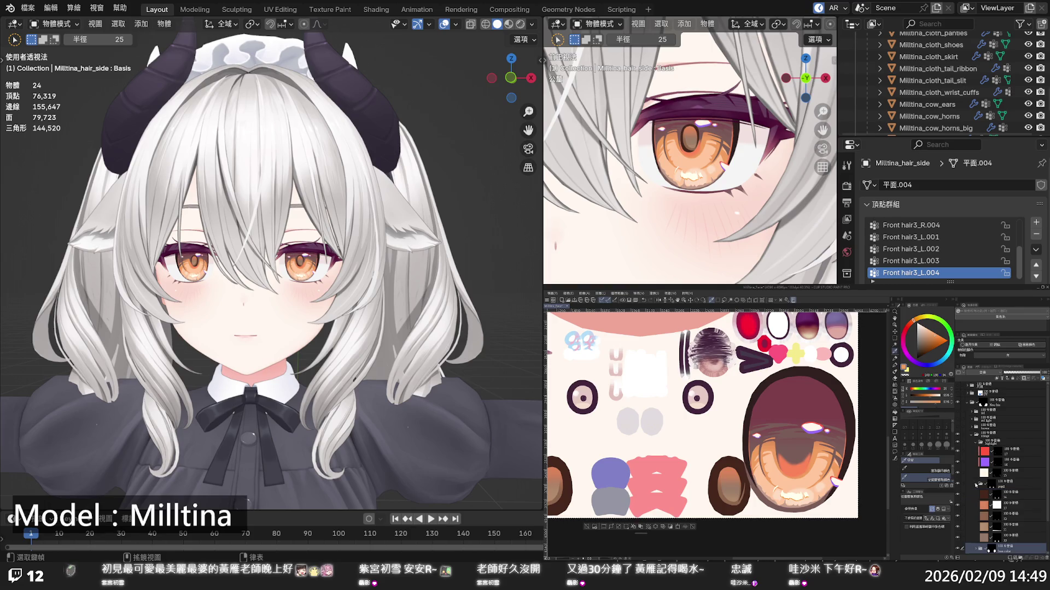
left_click(976, 543)
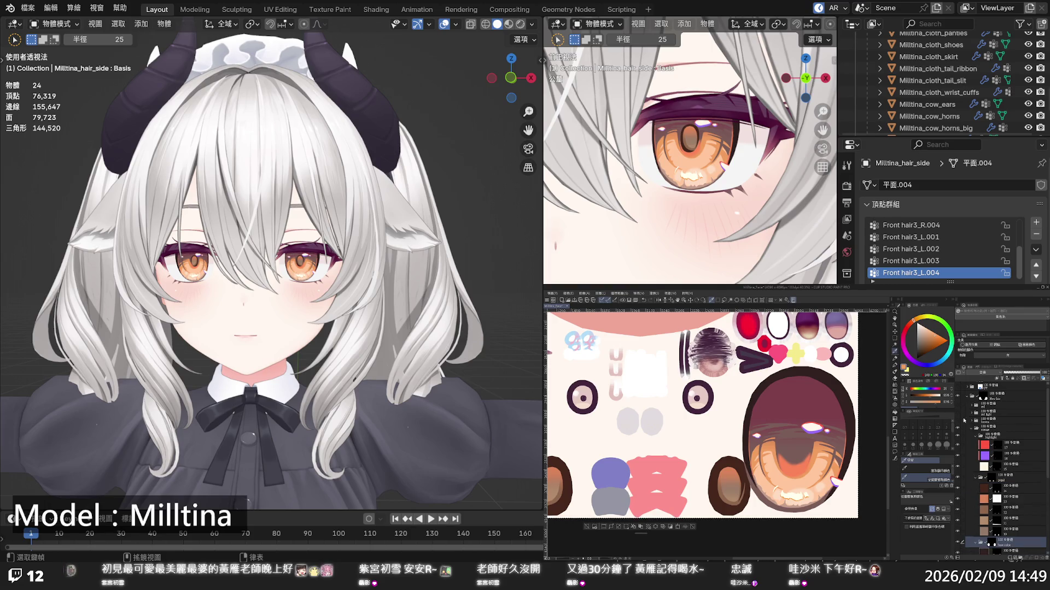
left_click(968, 432)
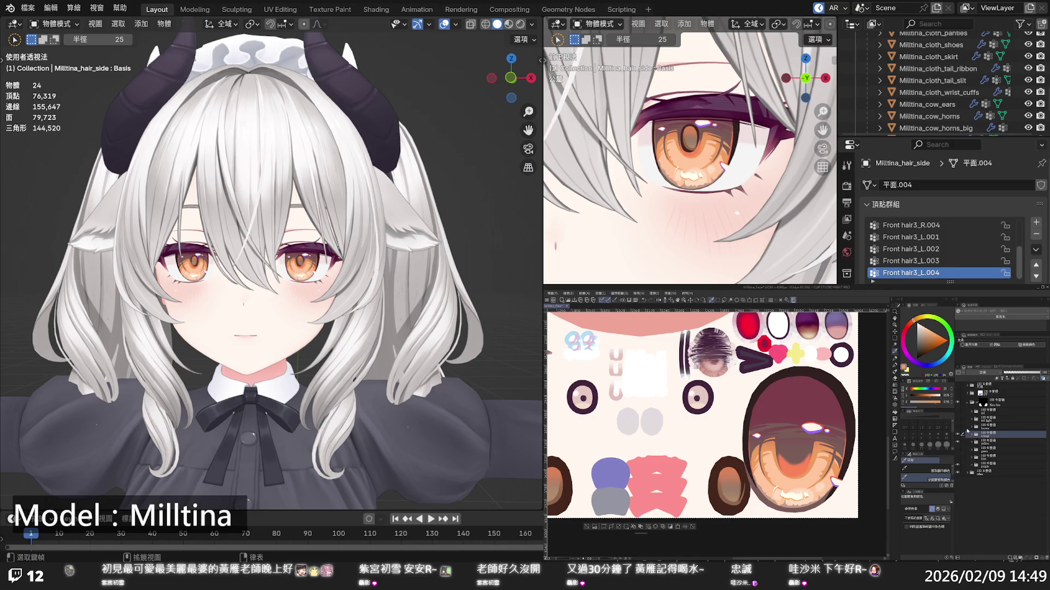
Toggle the orange variant against yellow repeatedly, leaving orange visible with its folder expanded
left_click(957, 435)
left_click(958, 435)
left_click(958, 435)
left_click(958, 435)
left_click(957, 435)
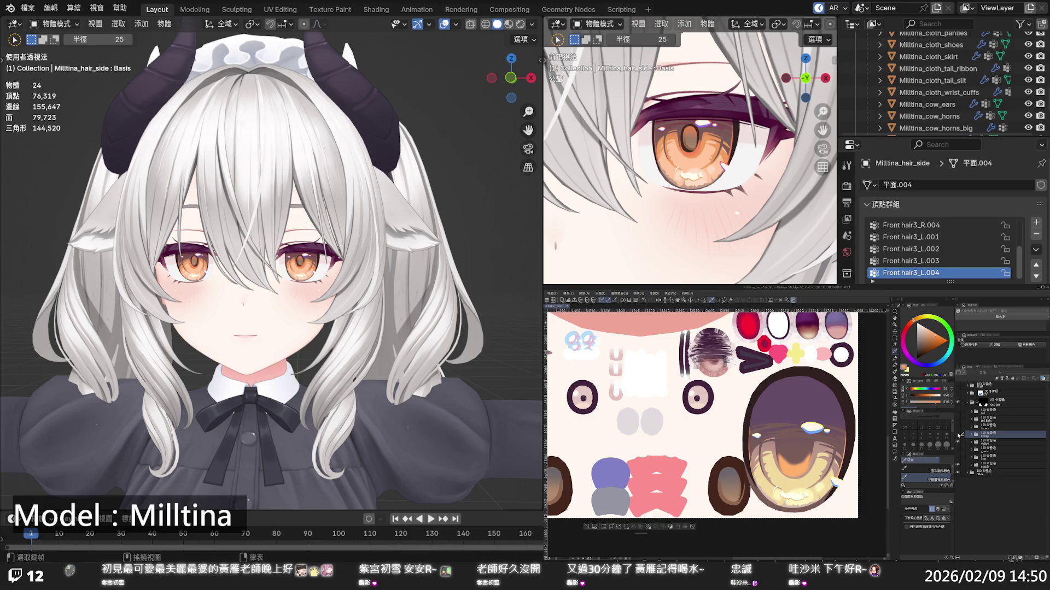
left_click(958, 435)
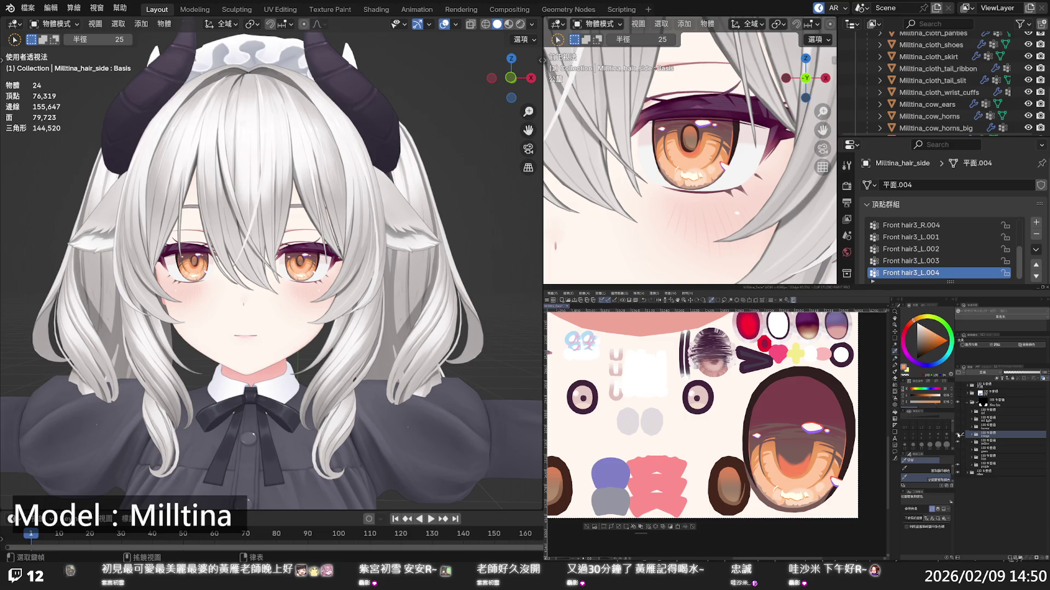
left_click(958, 435)
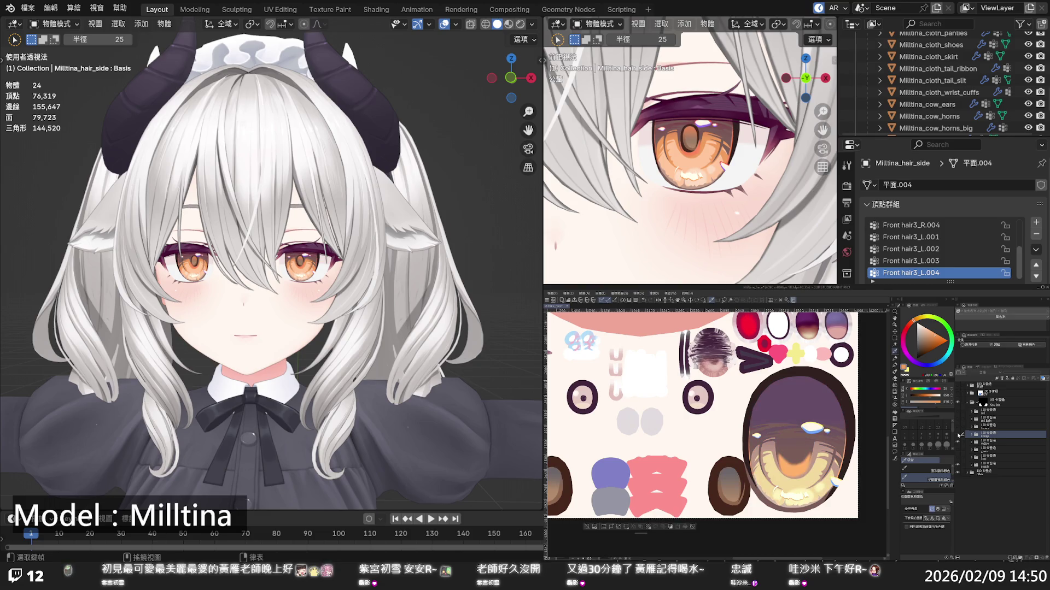
left_click(958, 435)
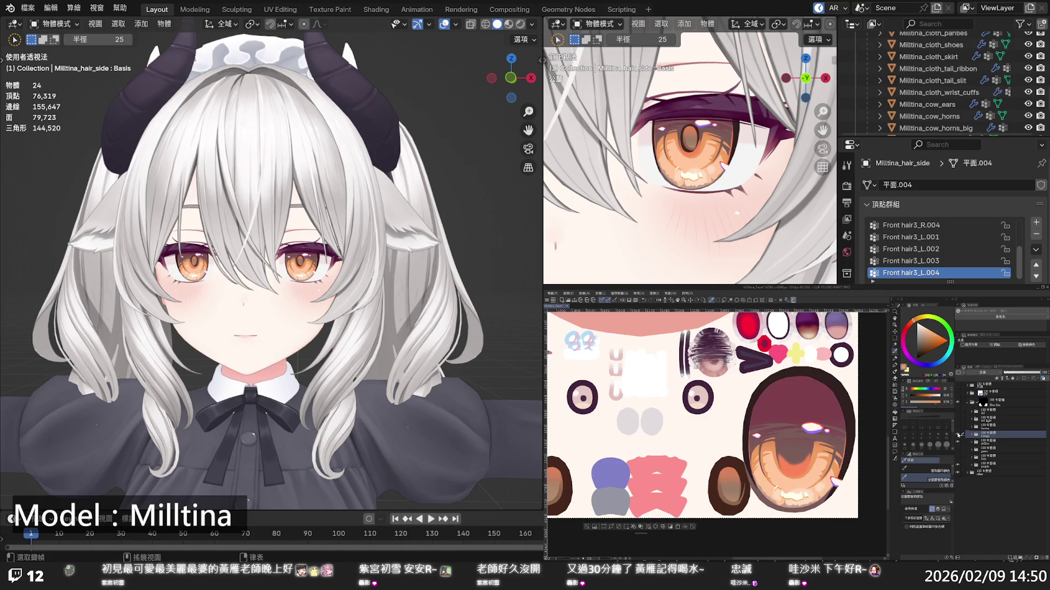
left_click(973, 435)
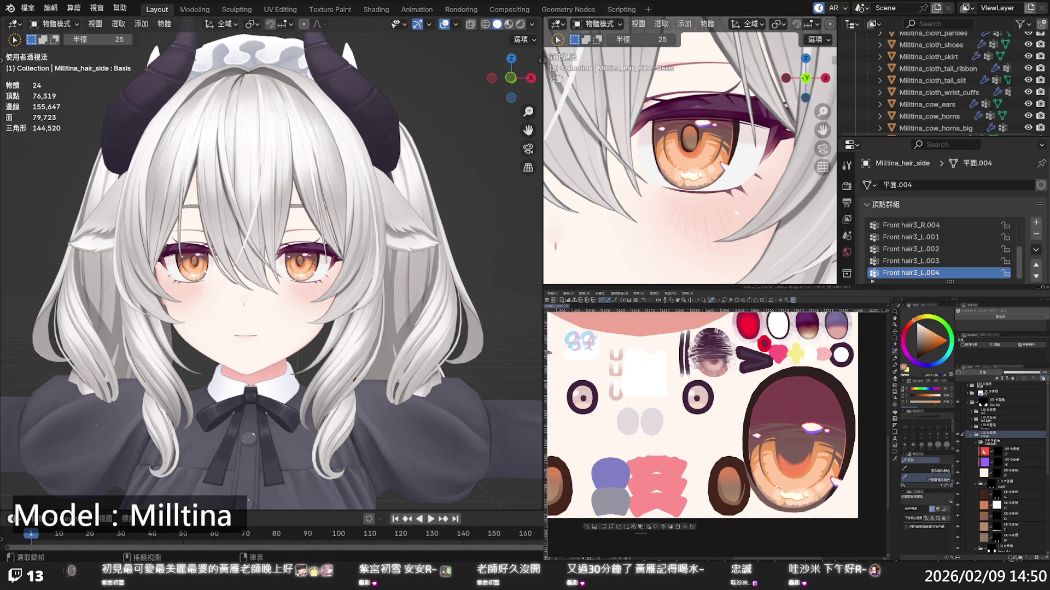
Select a lower layer and set the paint colour to dark wine-red shifted to hue about 320
scroll(986, 482, "down", 3)
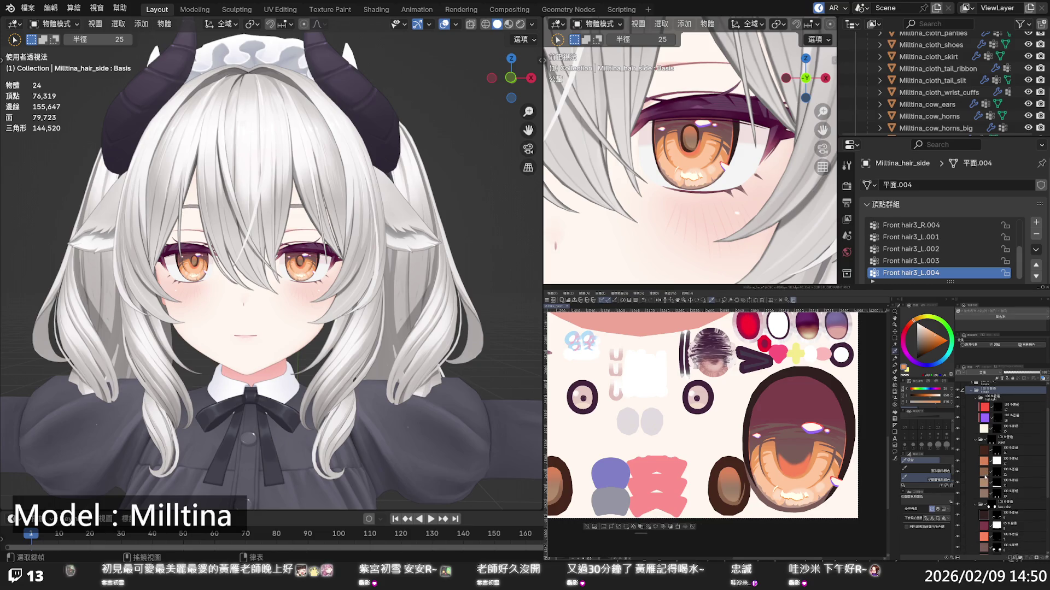
scroll(984, 475, "down", 1)
left_click(985, 506)
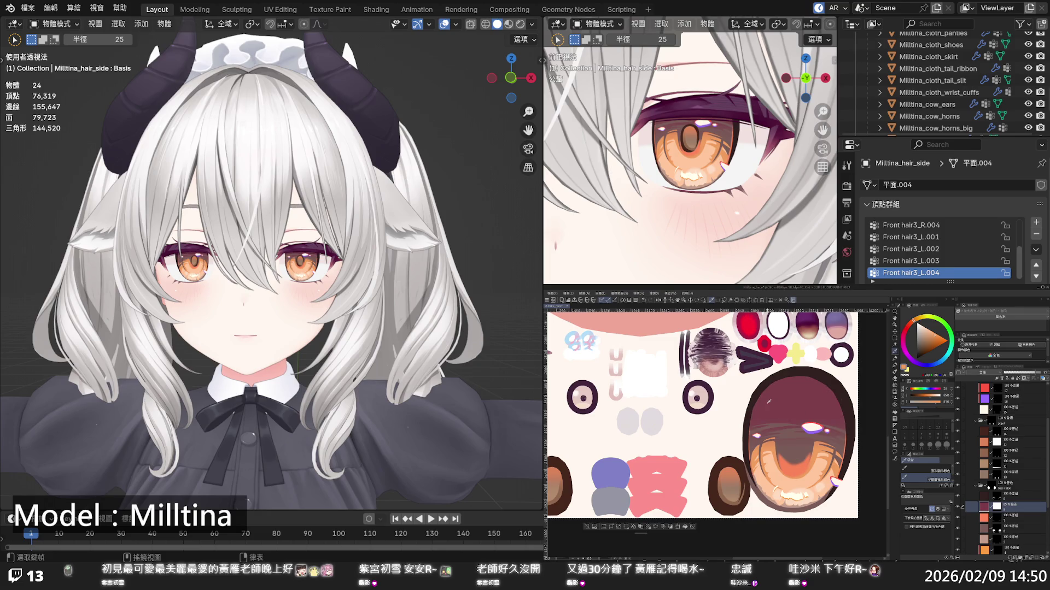
left_click(769, 402, "alt")
left_click_drag(904, 341, 903, 343)
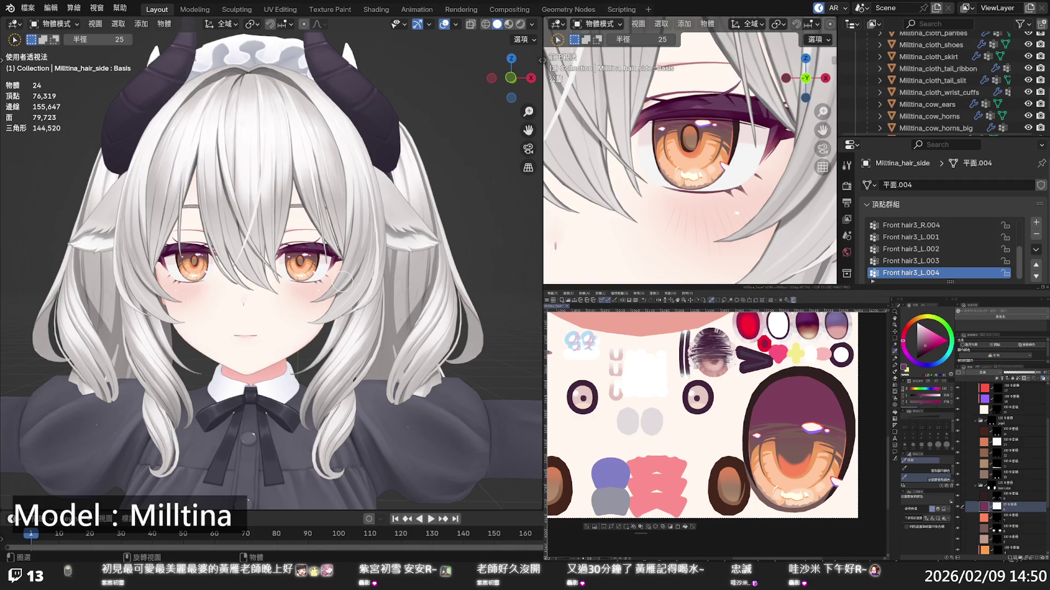
scroll(342, 273, "up", 5)
scroll(337, 255, "down", 2)
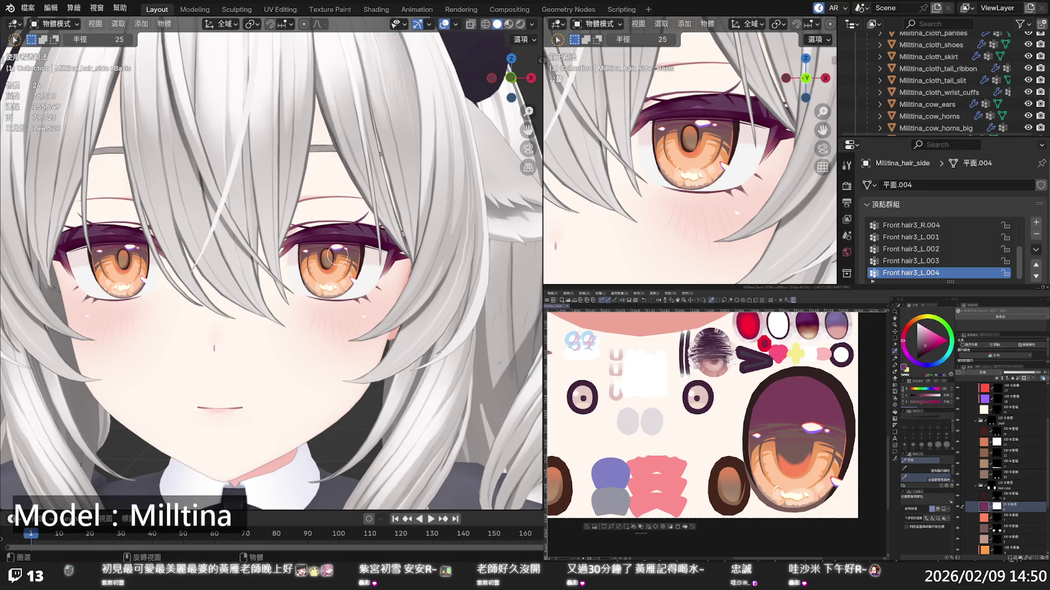
scroll(336, 255, "down", 6)
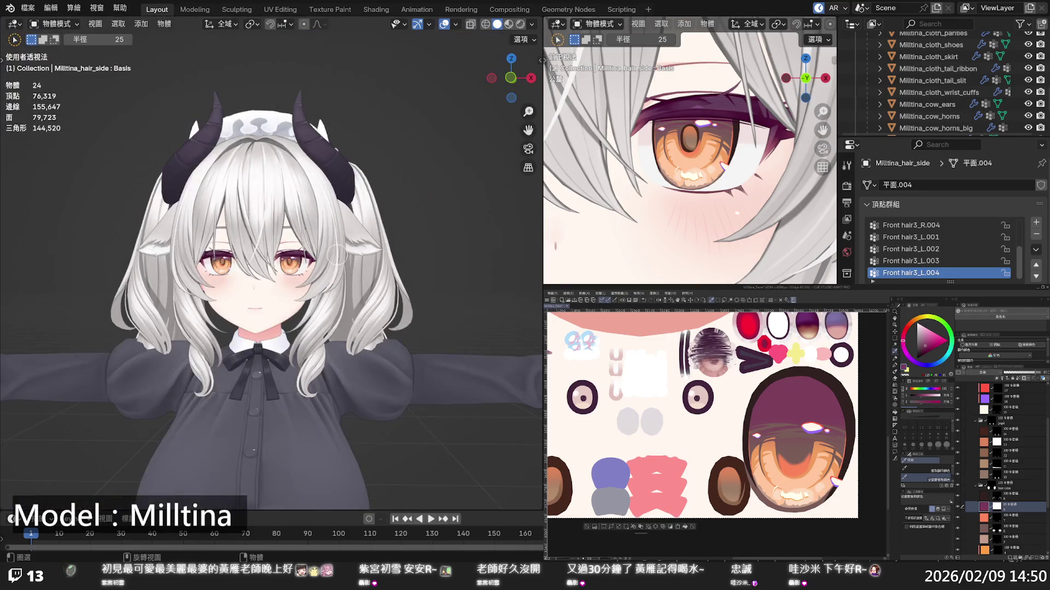
scroll(337, 255, "down", 2)
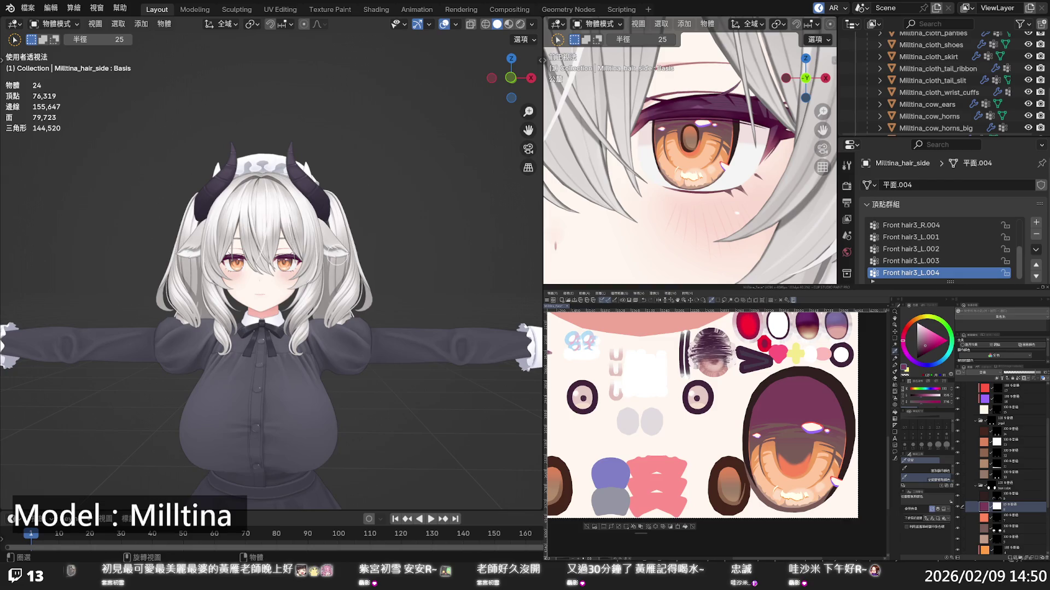
scroll(337, 256, "up", 2)
scroll(336, 254, "up", 3)
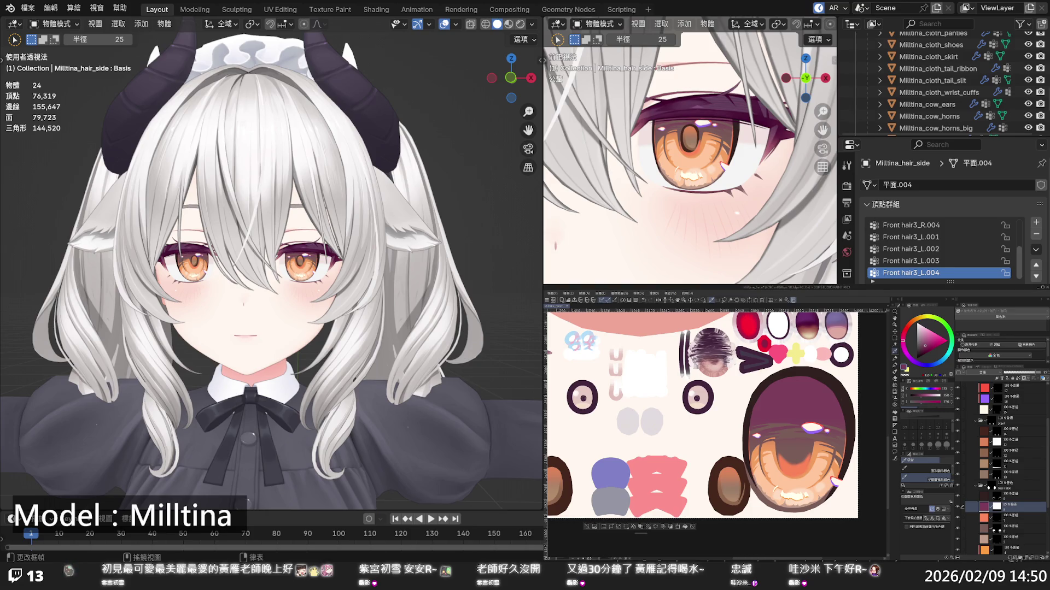
scroll(344, 280, "down", 2)
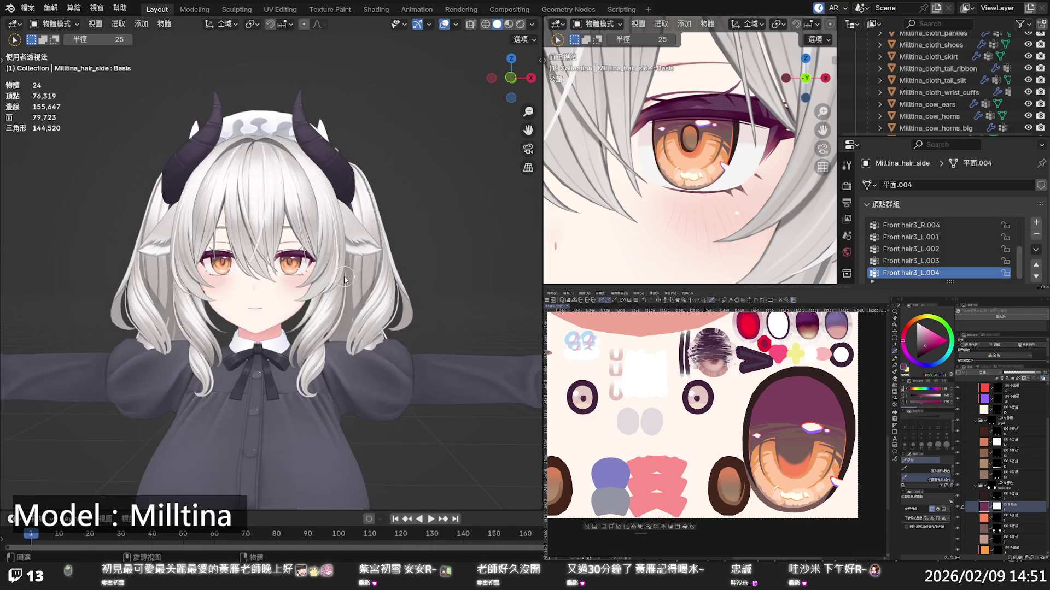
scroll(345, 280, "up", 5)
scroll(320, 271, "down", 4)
scroll(318, 273, "up", 3)
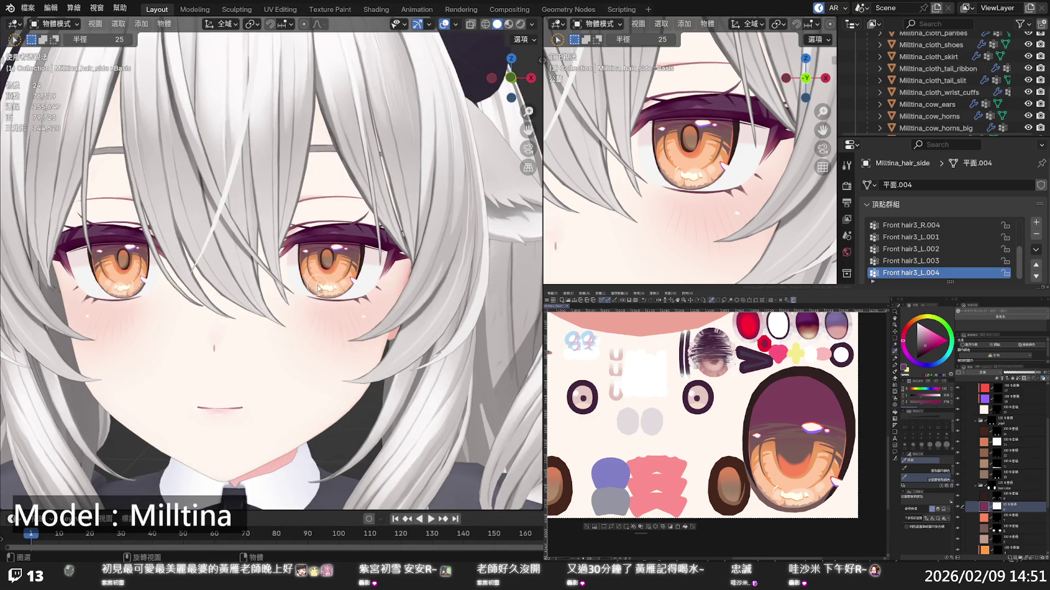
scroll(318, 288, "down", 5)
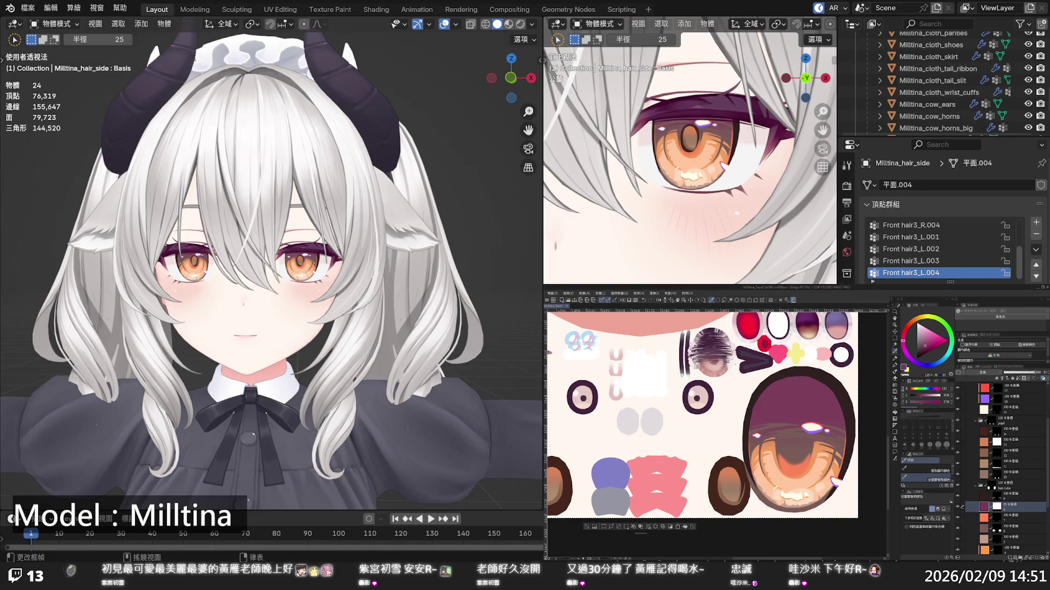
scroll(1000, 471, "up", 2)
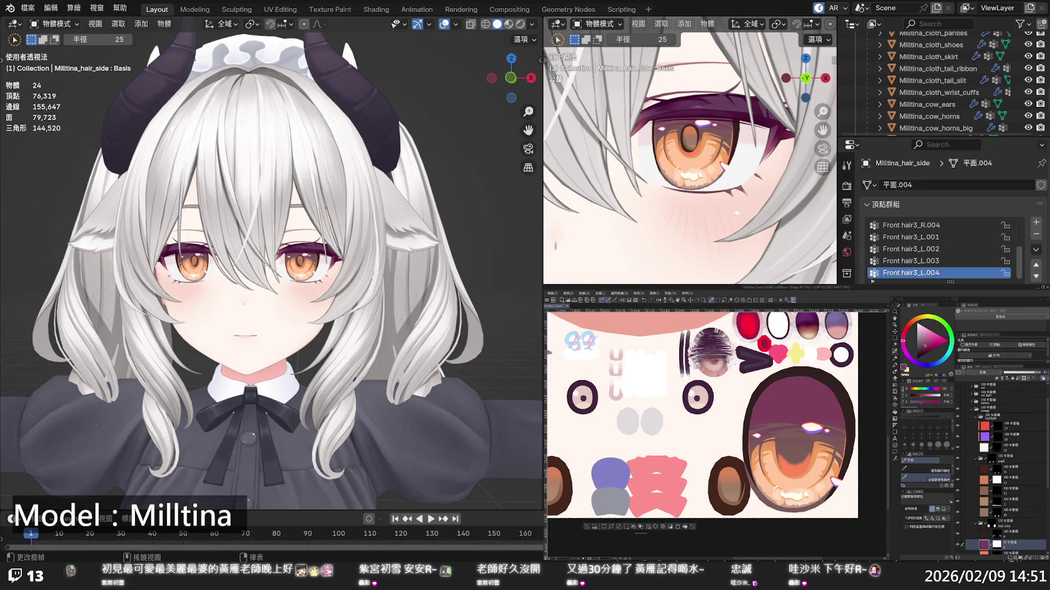
Compare the orange eyes against the yellow and green variants, collapsing the expanded folder
left_click(967, 410)
left_click(967, 411)
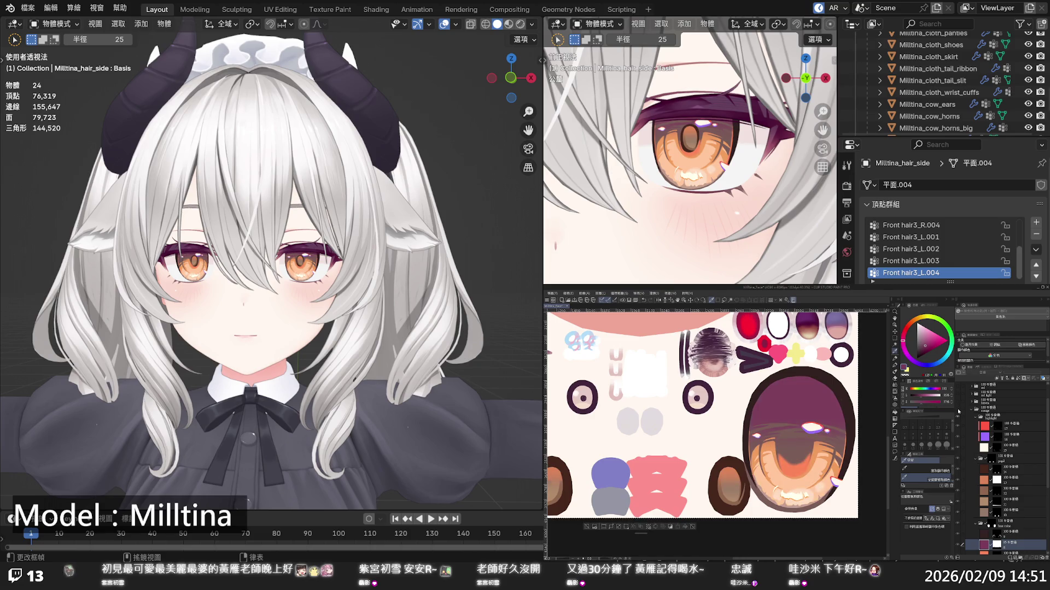
left_click(966, 410)
left_click(971, 410)
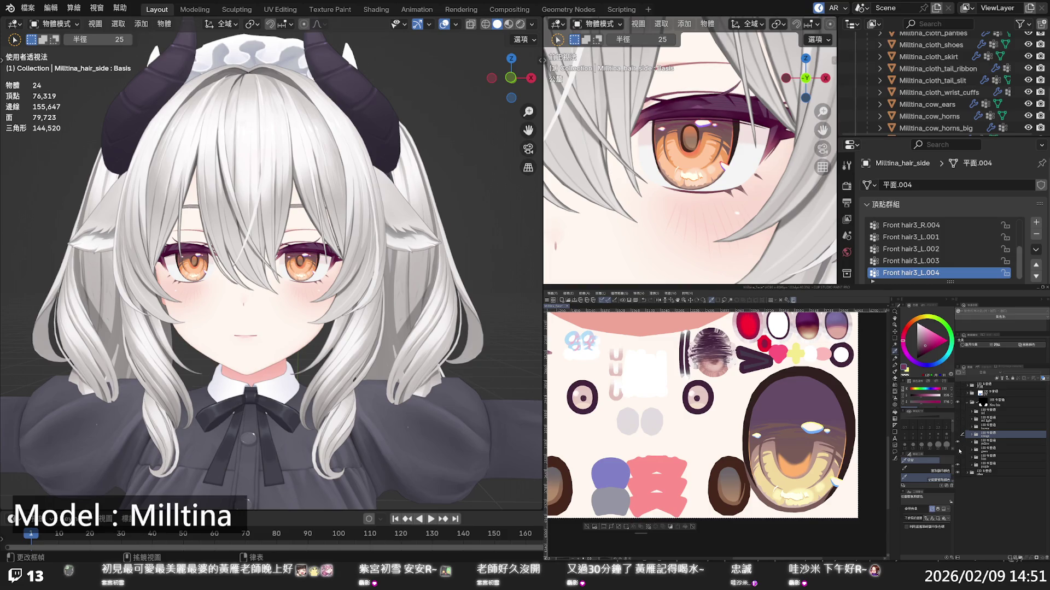
left_click(959, 445)
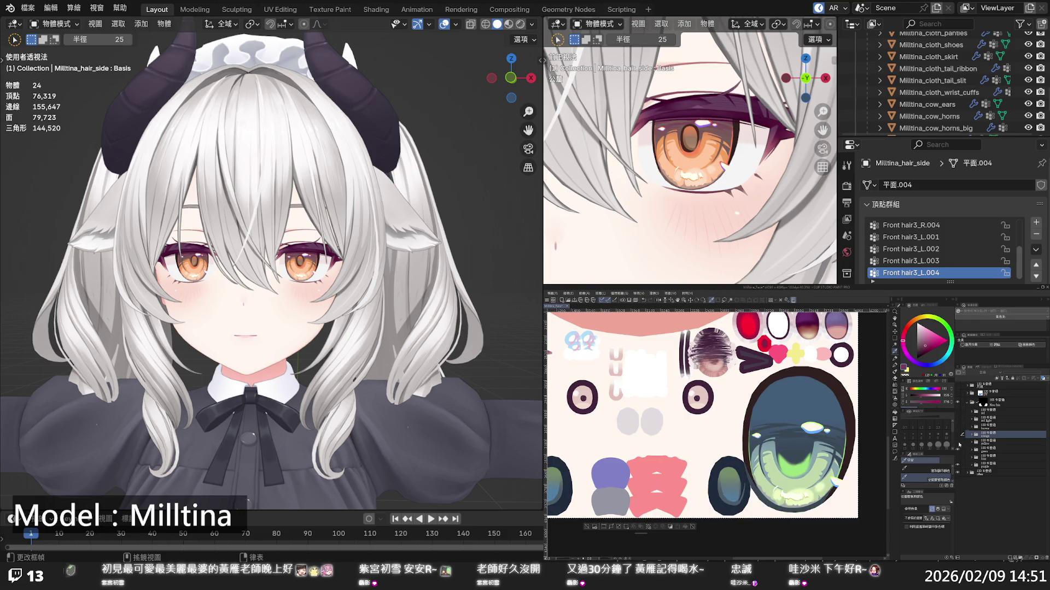
left_click(958, 446)
left_click(959, 446)
left_click(959, 445)
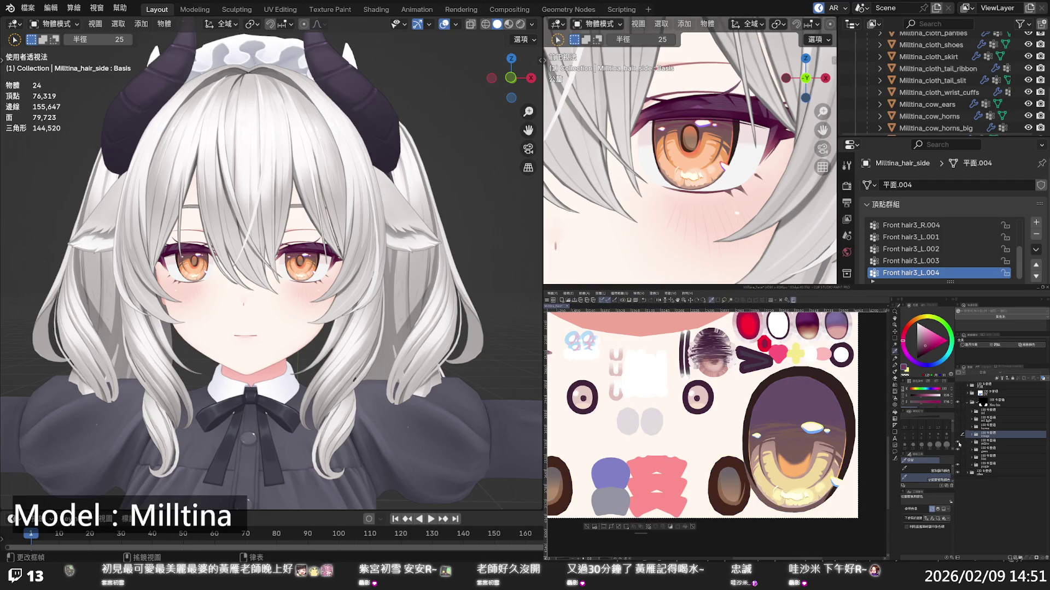
Flip the iris between yellow and orange several times, ending on orange
left_click(958, 439)
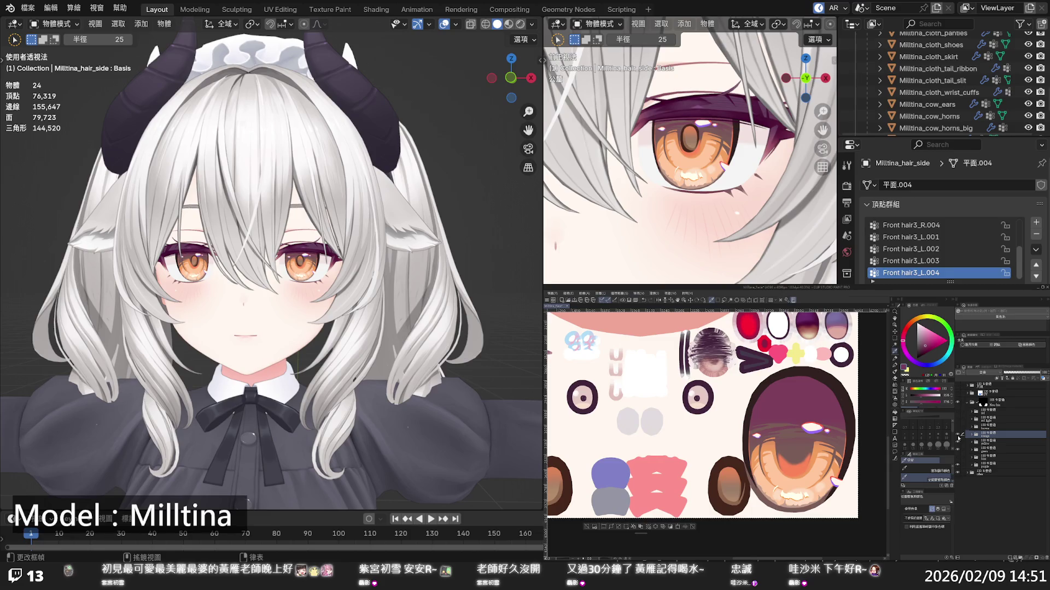
left_click(959, 439)
left_click(958, 439)
left_click(958, 439)
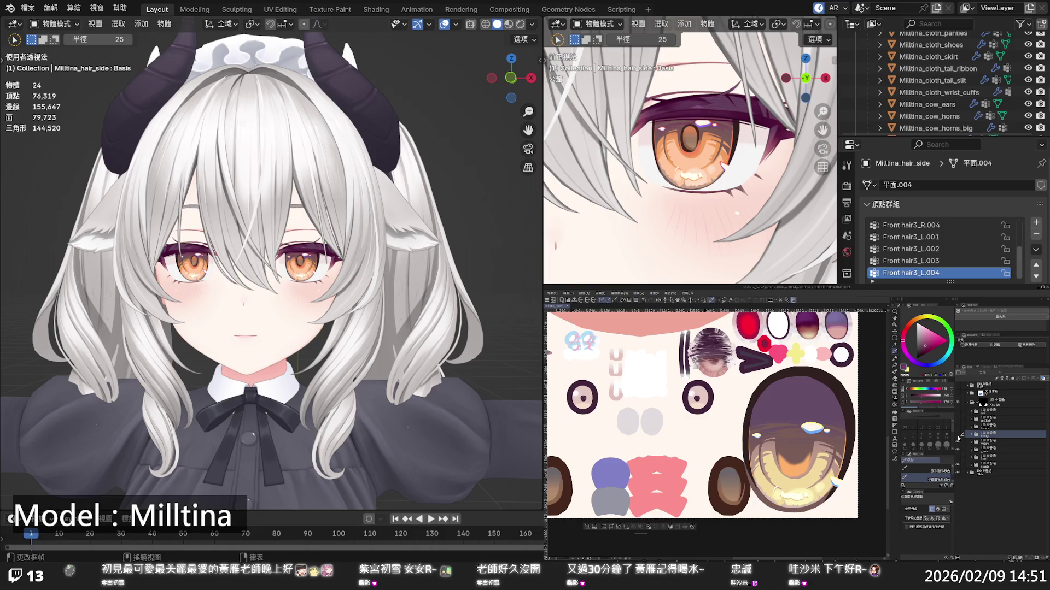
left_click(959, 439)
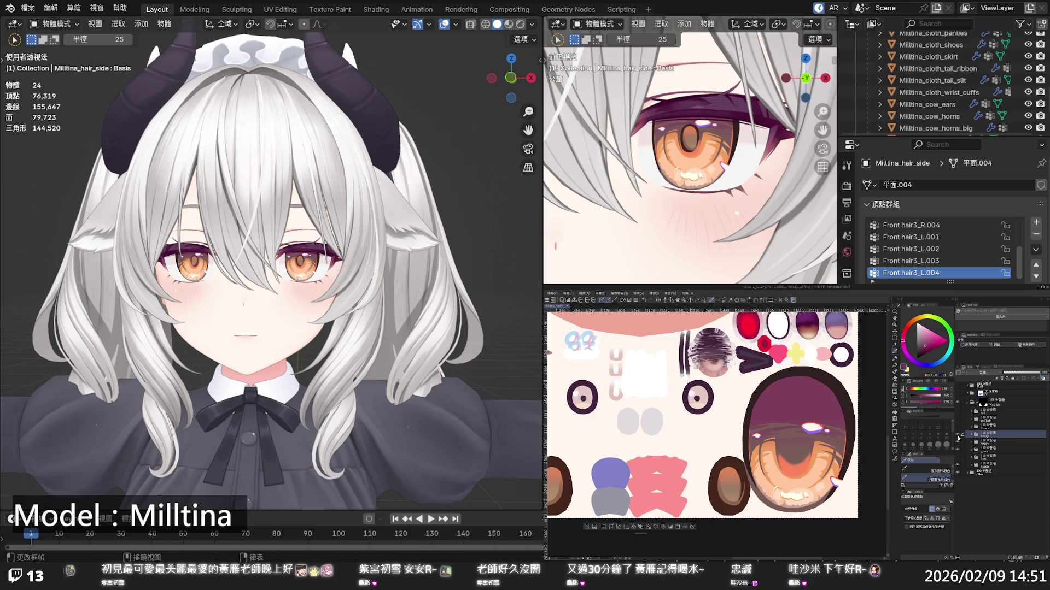
left_click(958, 439)
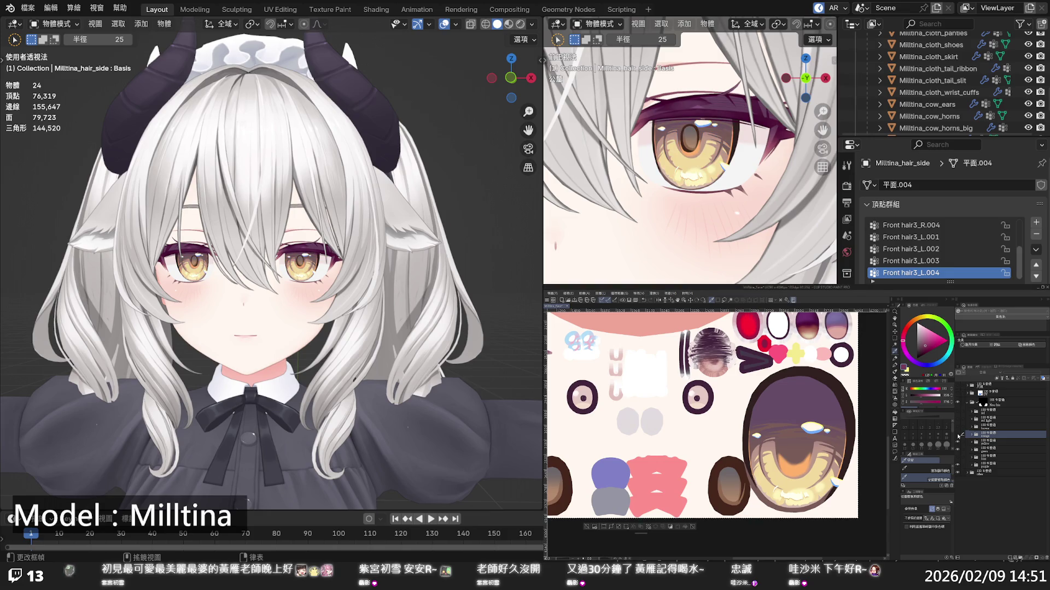
left_click(957, 437)
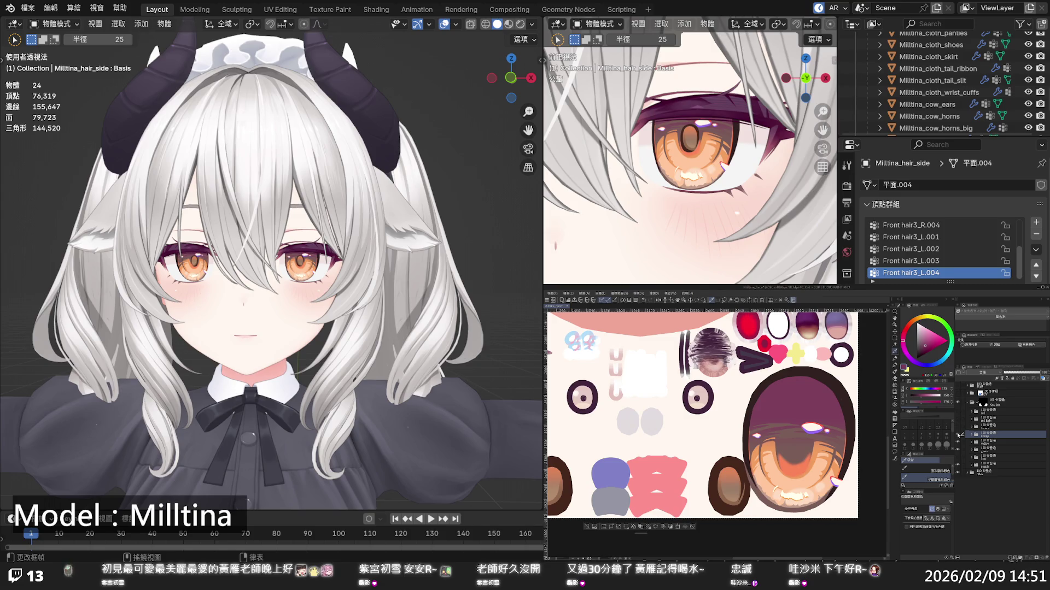
In the orange folder's colour layer, fill part of the iris with orange-red
left_click(973, 436)
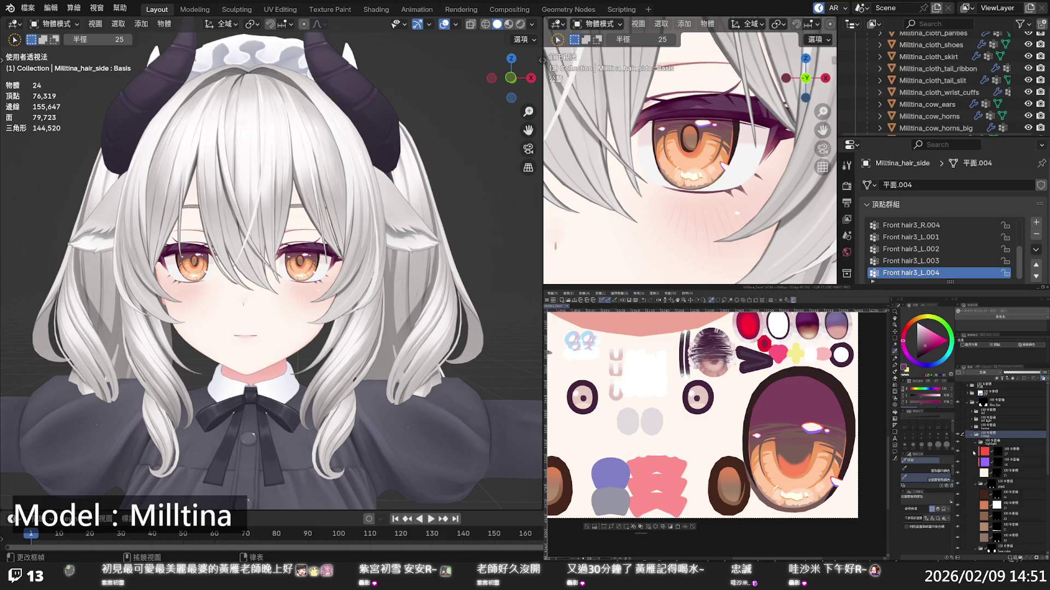
scroll(983, 481, "down", 5)
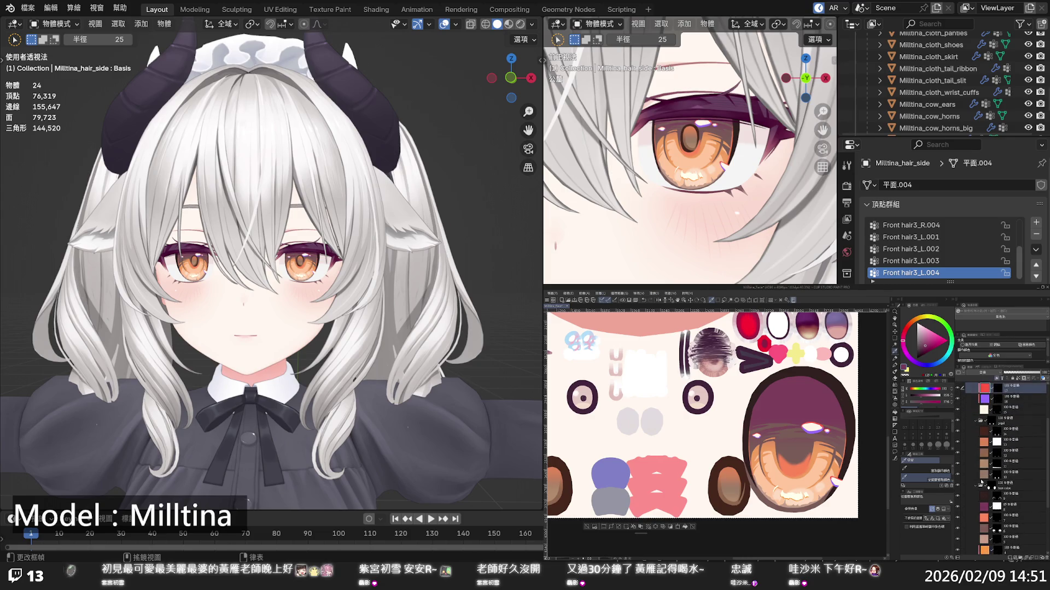
left_click(983, 493)
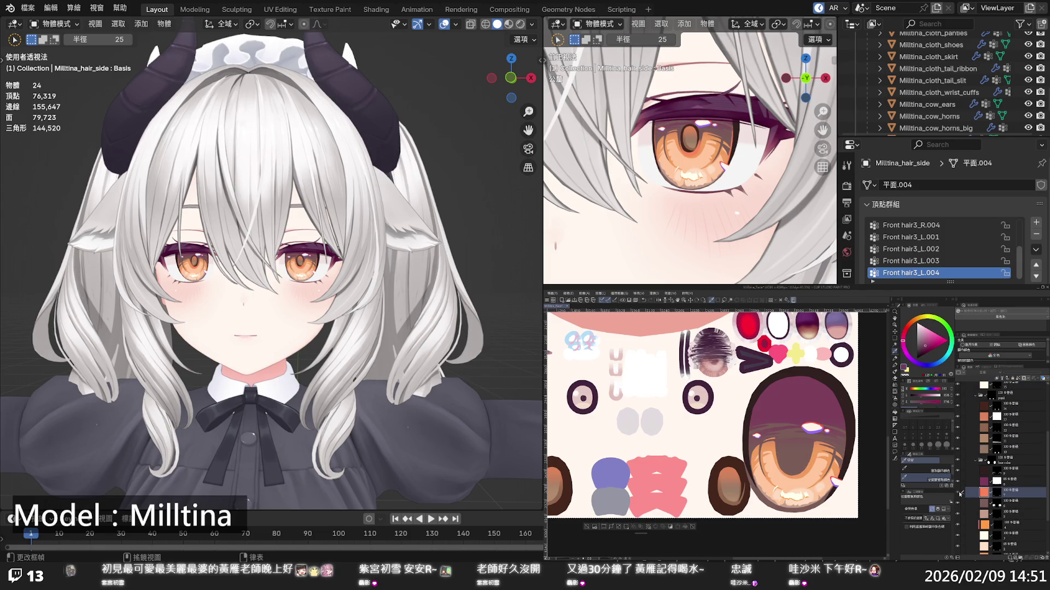
left_click(790, 468, "alt")
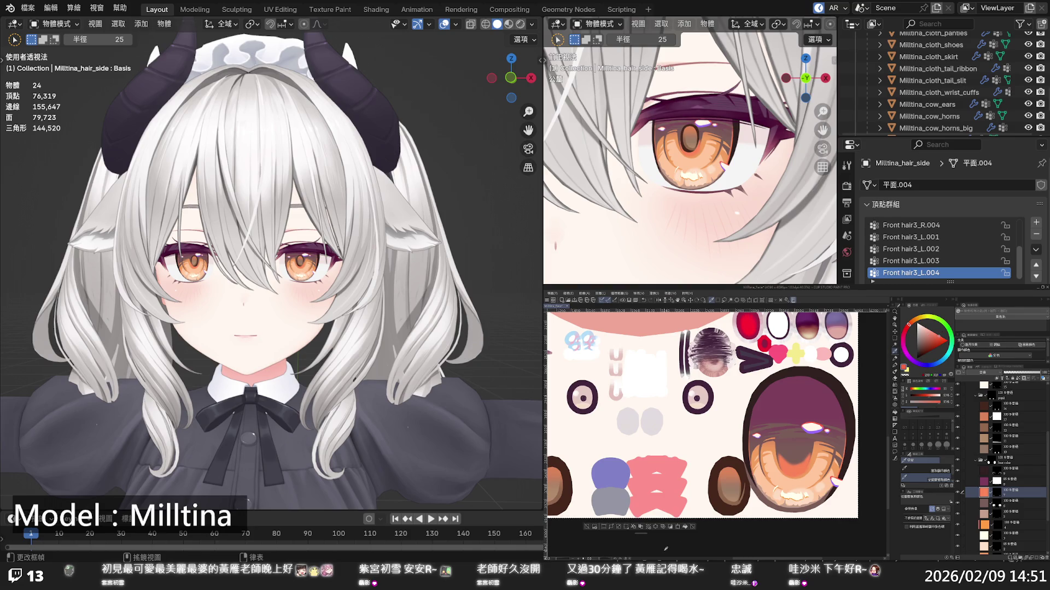
left_click(685, 527)
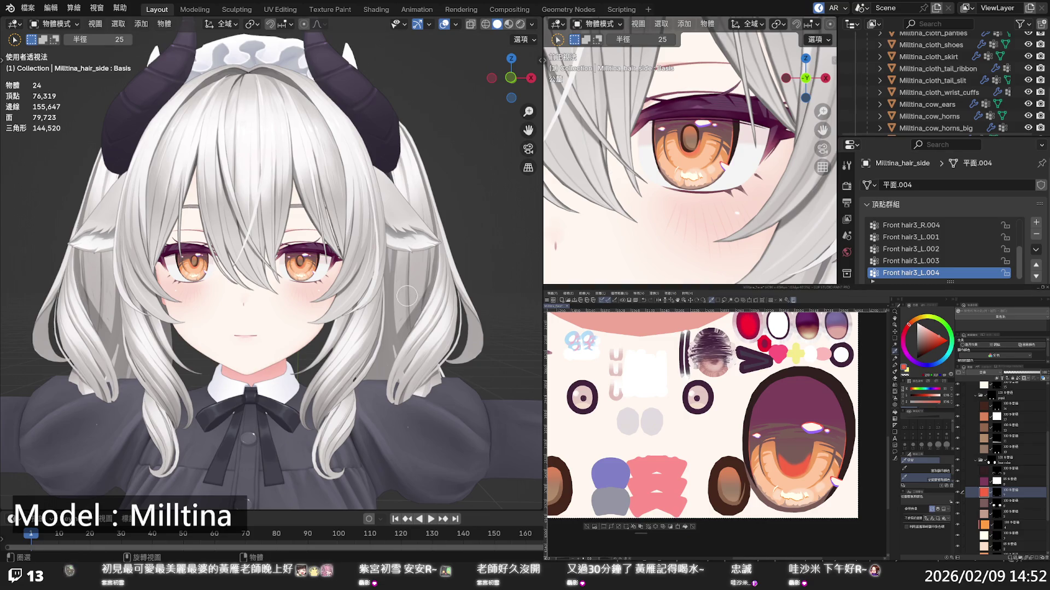
Zoom in on the eyes, then out to show the full model with arms outstretched
scroll(404, 295, "down", 5)
scroll(399, 293, "down", 2)
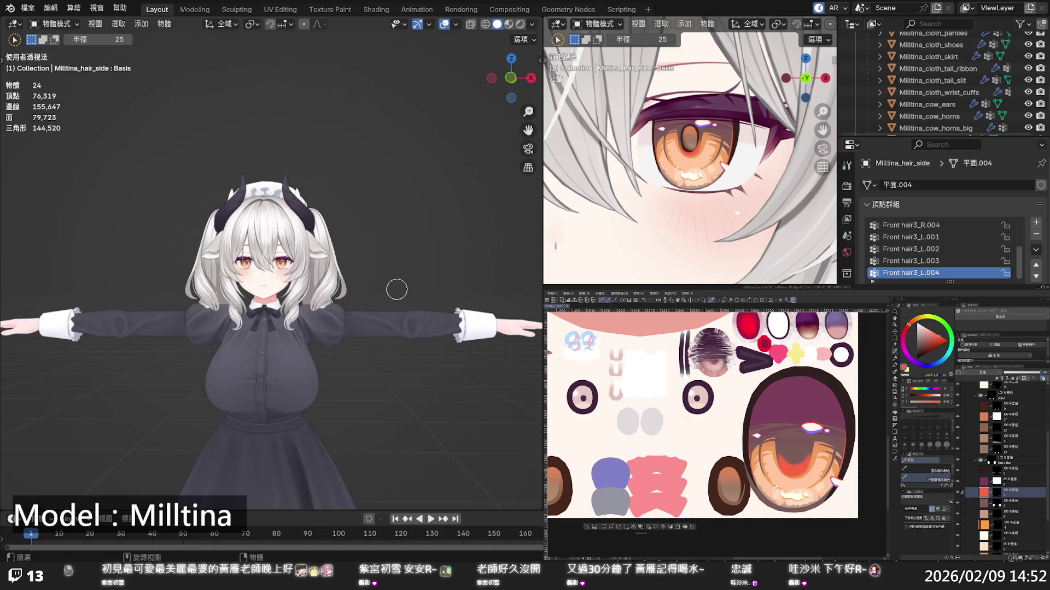
scroll(378, 288, "up", 3)
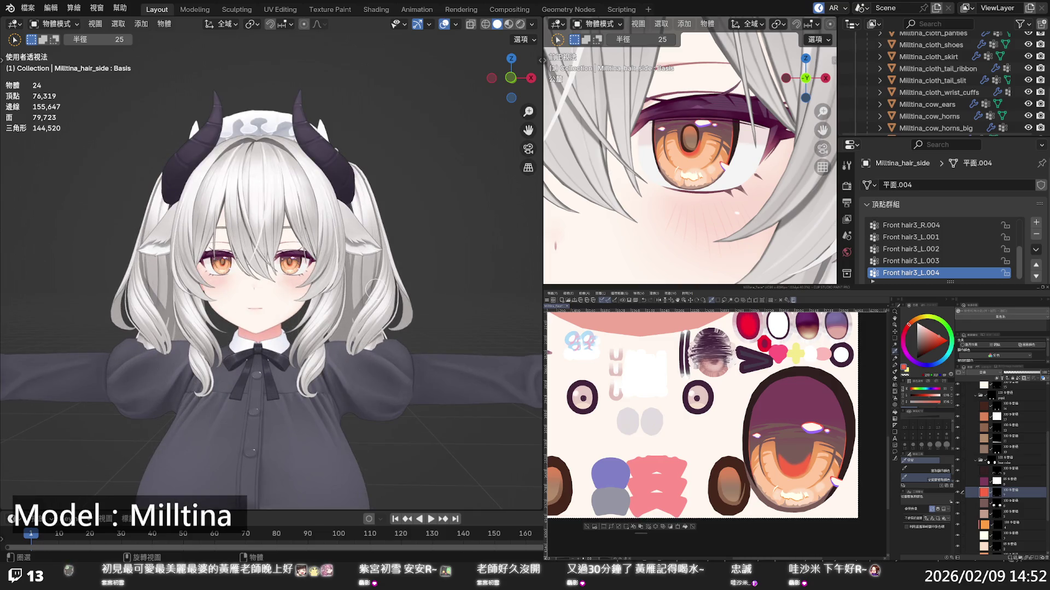
scroll(372, 288, "up", 5)
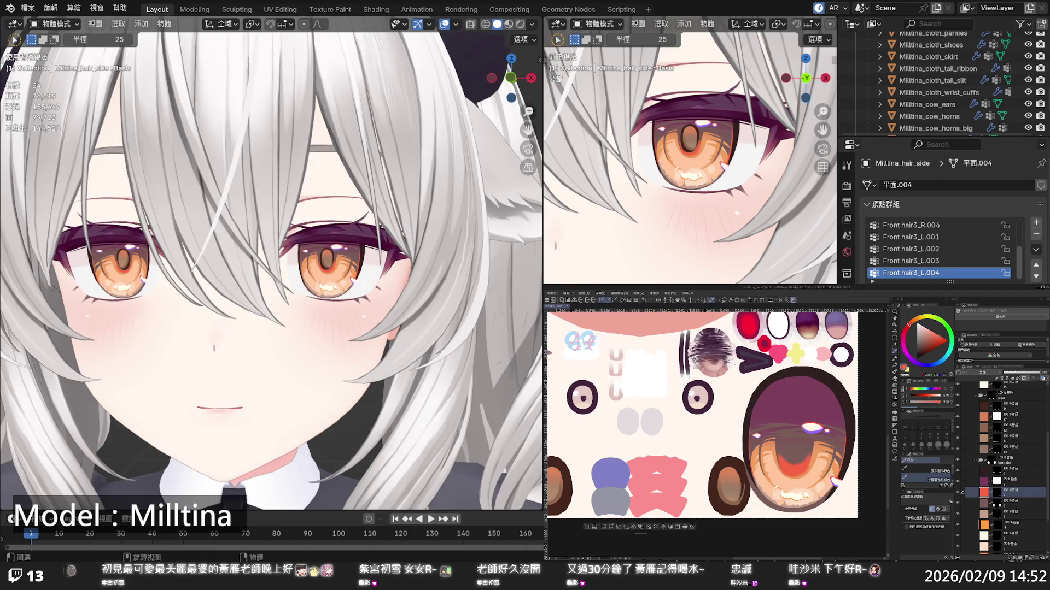
scroll(381, 291, "down", 6)
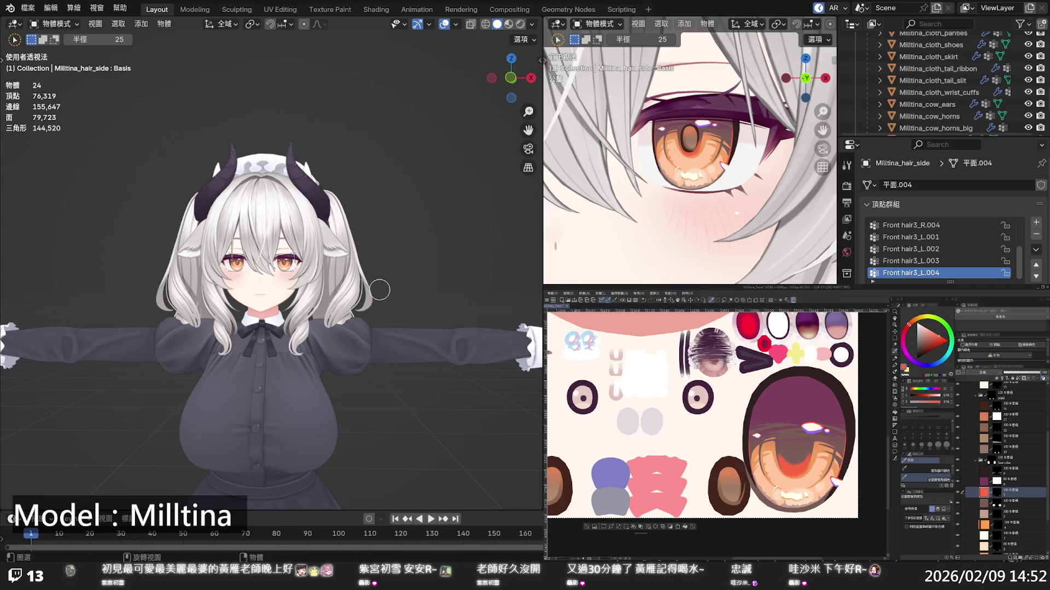
scroll(378, 288, "up", 4)
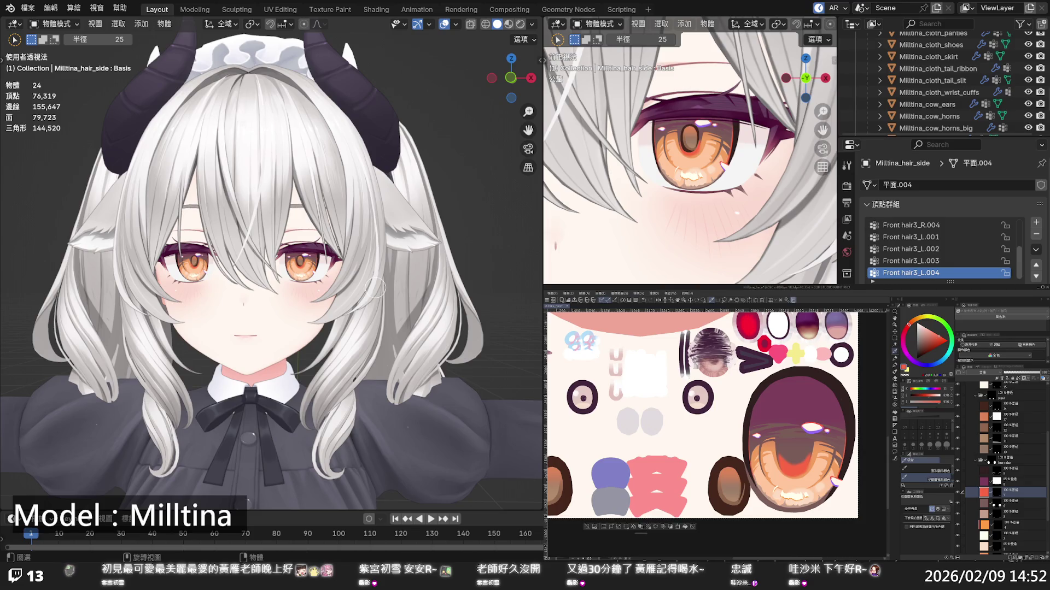
scroll(375, 288, "down", 4)
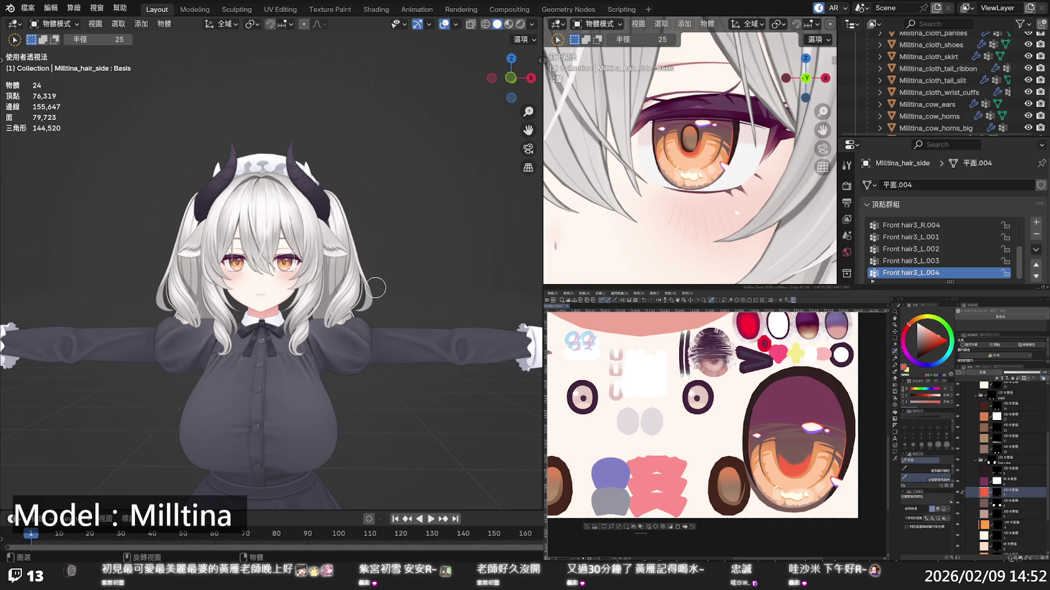
scroll(375, 288, "down", 2)
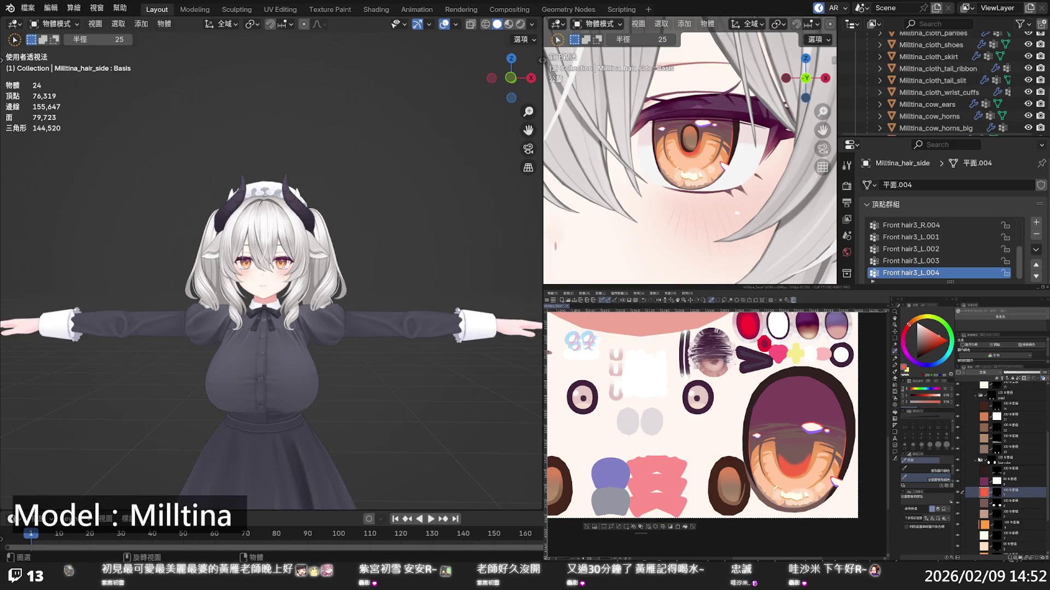
Collapse the orange folder and flip the eye texture through yellow, green and back to orange
scroll(974, 404, "up", 3)
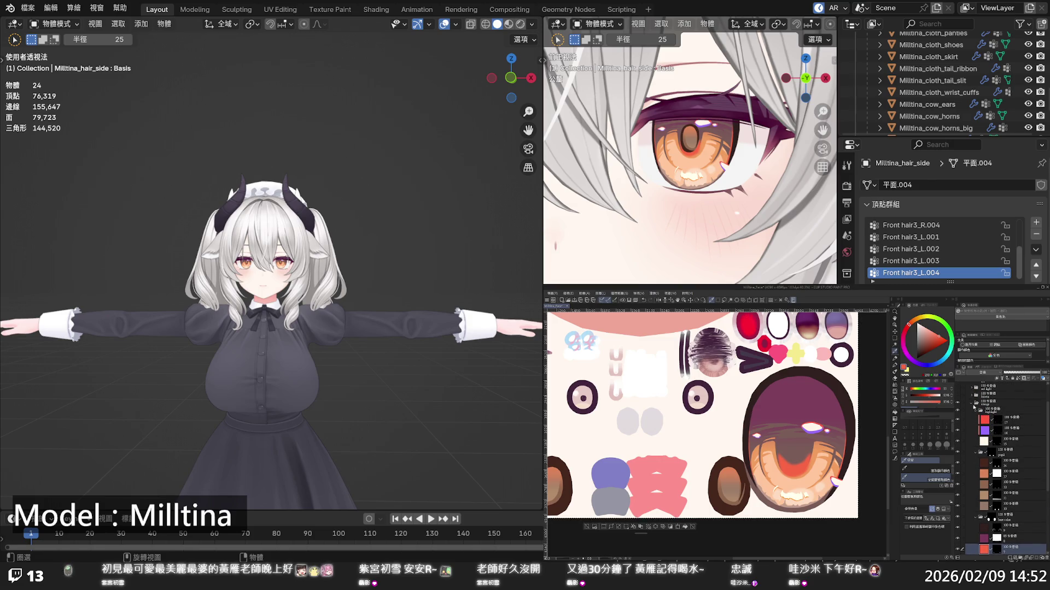
left_click(973, 408)
left_click(958, 438)
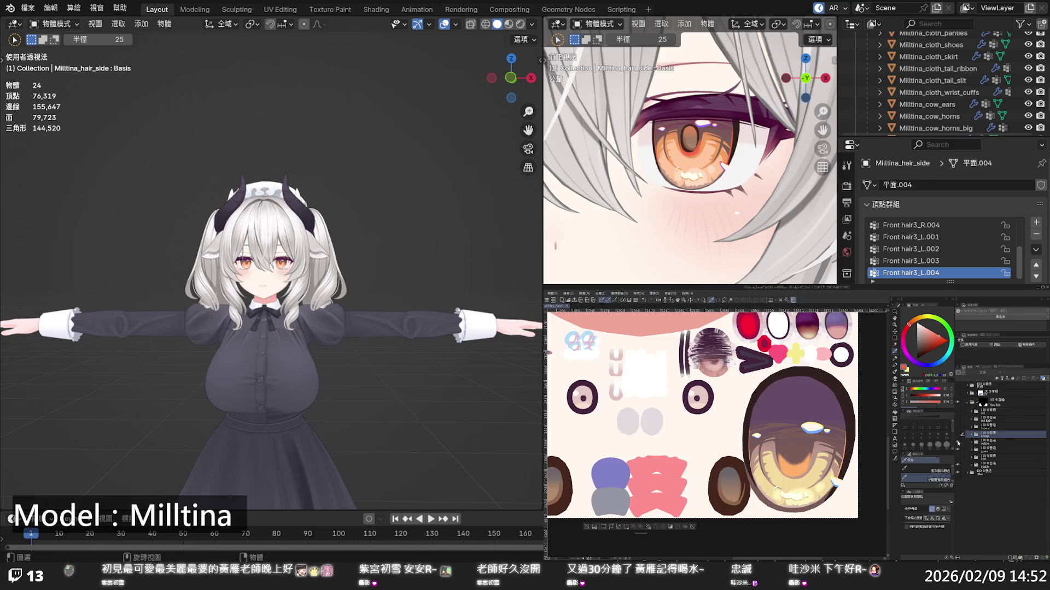
left_click(958, 444)
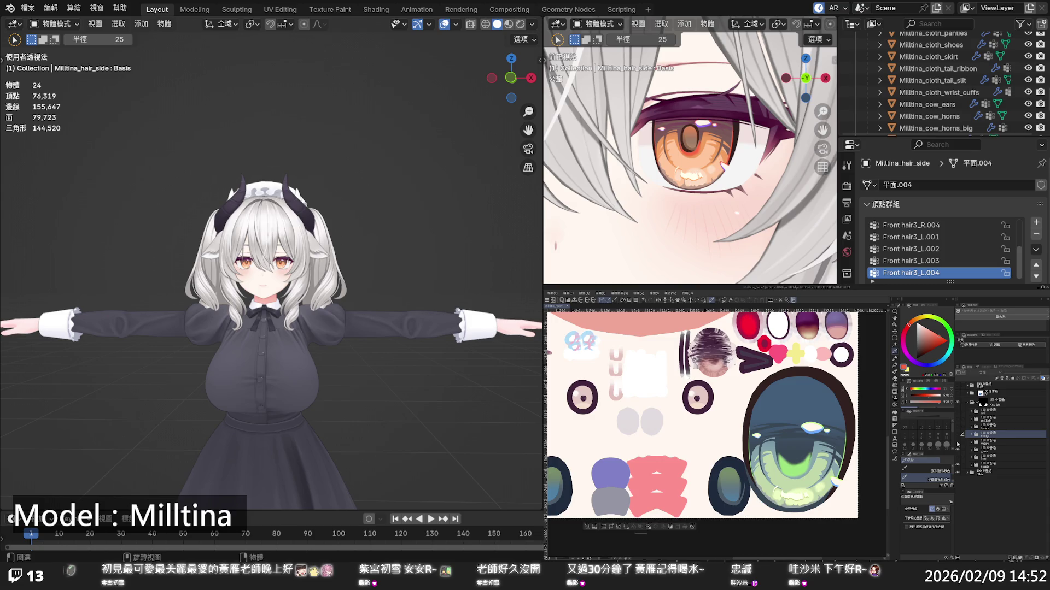
left_click(958, 444)
left_click(958, 438)
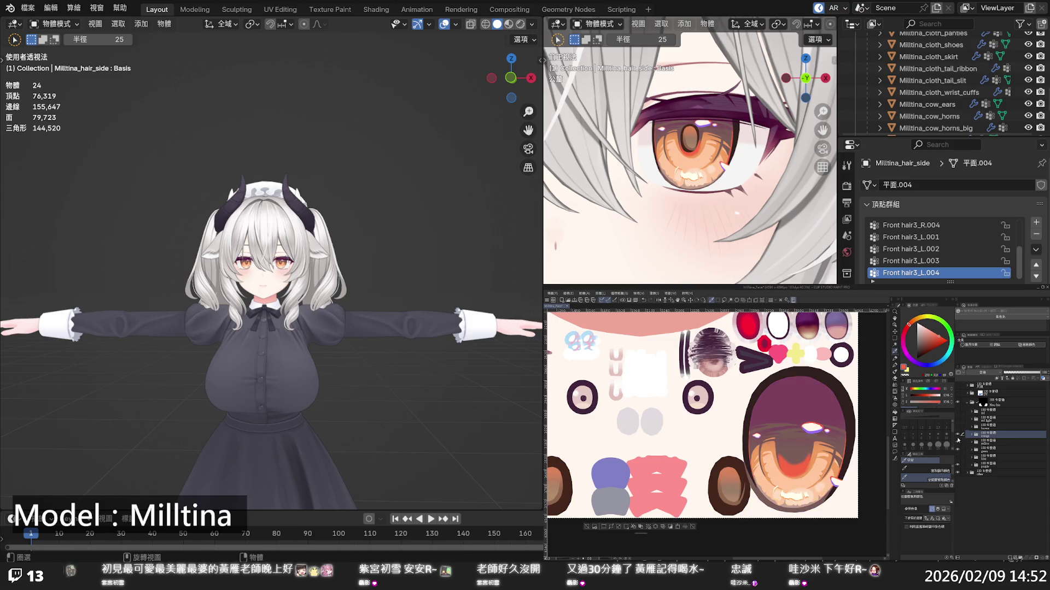
Alternate the eyes between the green and the orange-and-purple variants
left_click(958, 439)
left_click(957, 447)
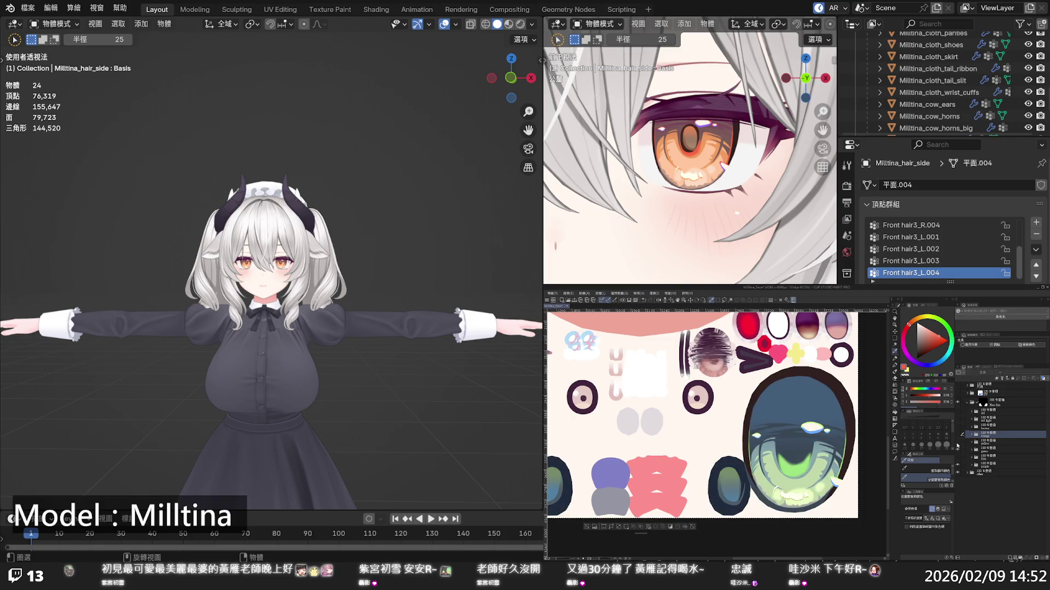
left_click(958, 445)
left_click(957, 438)
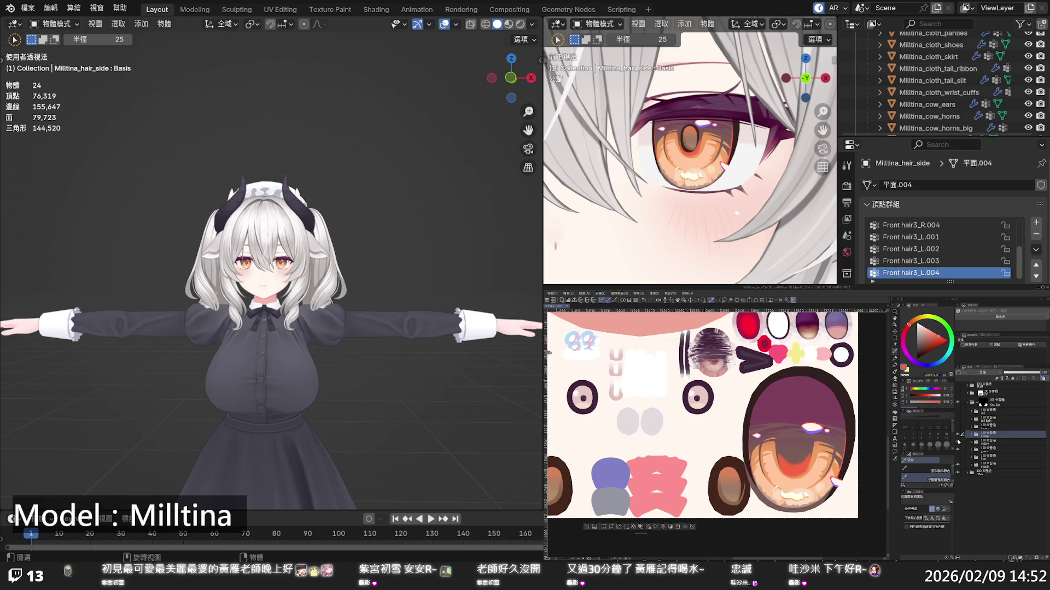
left_click(958, 437)
left_click(958, 444)
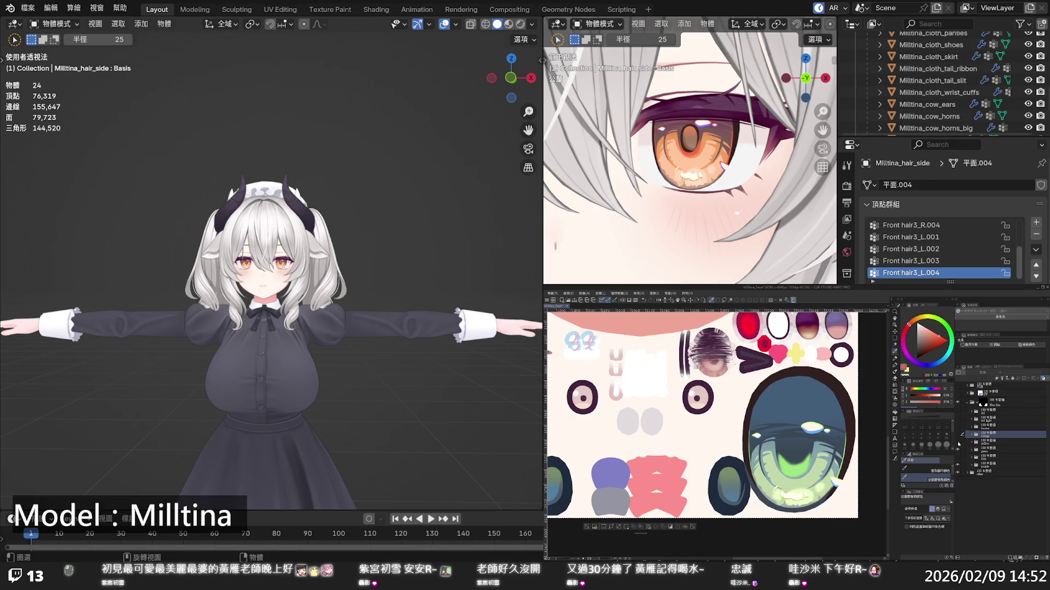
left_click(958, 444)
left_click(958, 438)
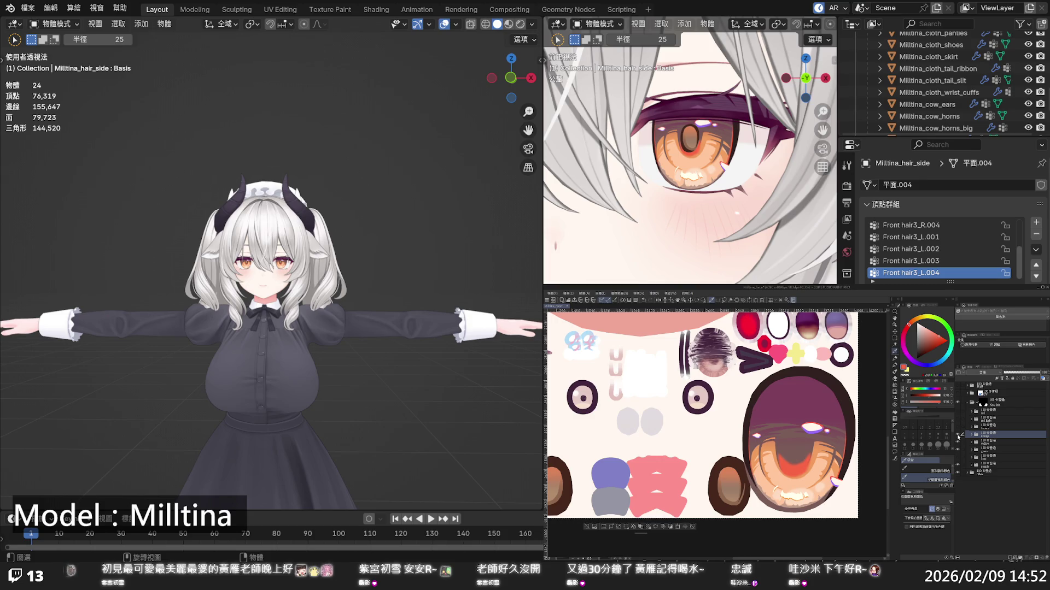
Cycle through yellow, green and purple-pink, finishing on the purple-and-cyan eye variant
left_click(958, 438)
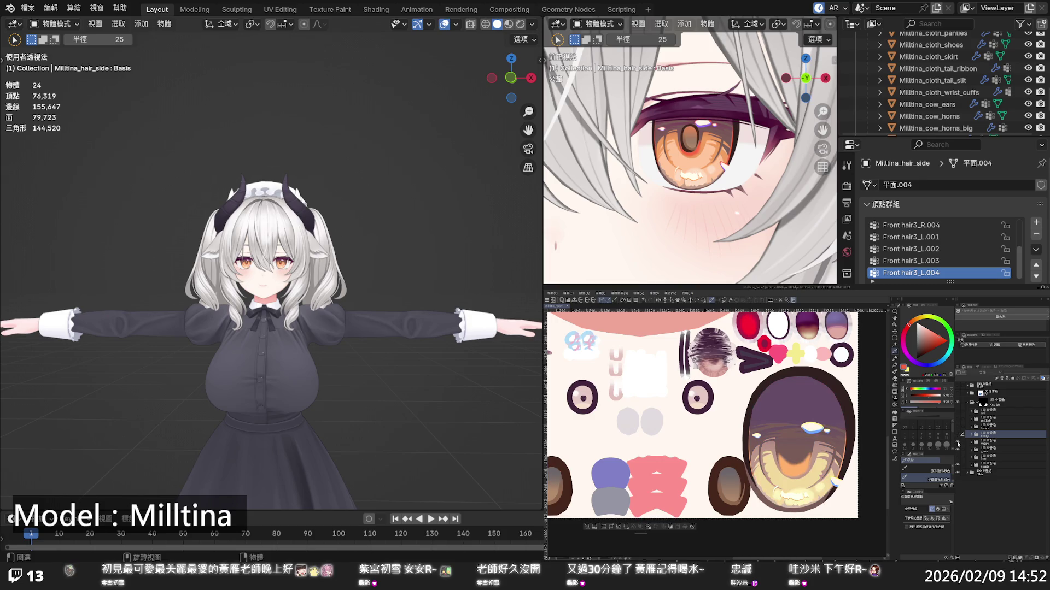
left_click(957, 444)
left_click(958, 443)
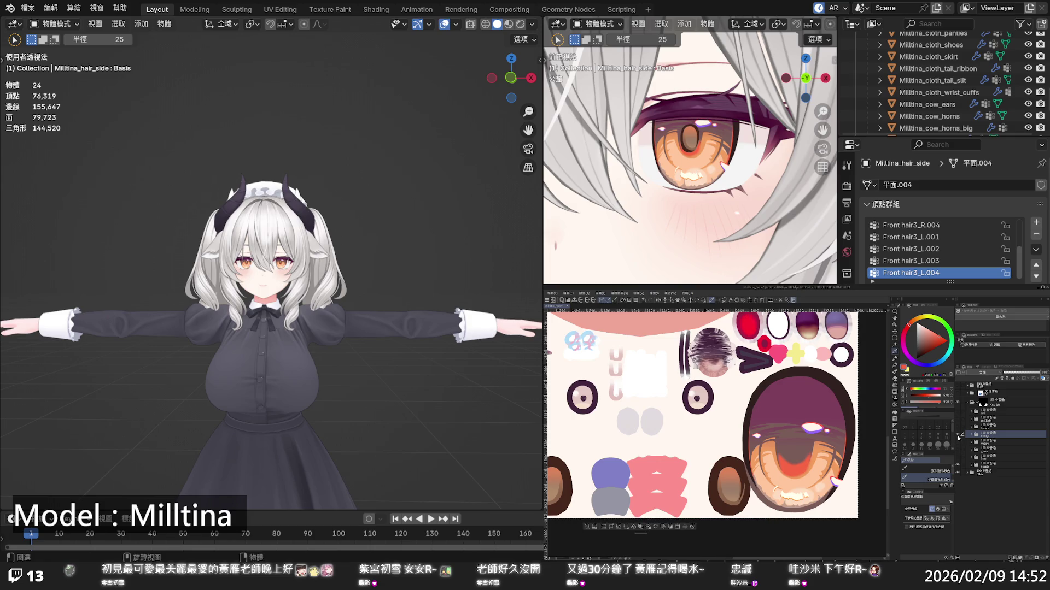
left_click(958, 443)
left_click(958, 455)
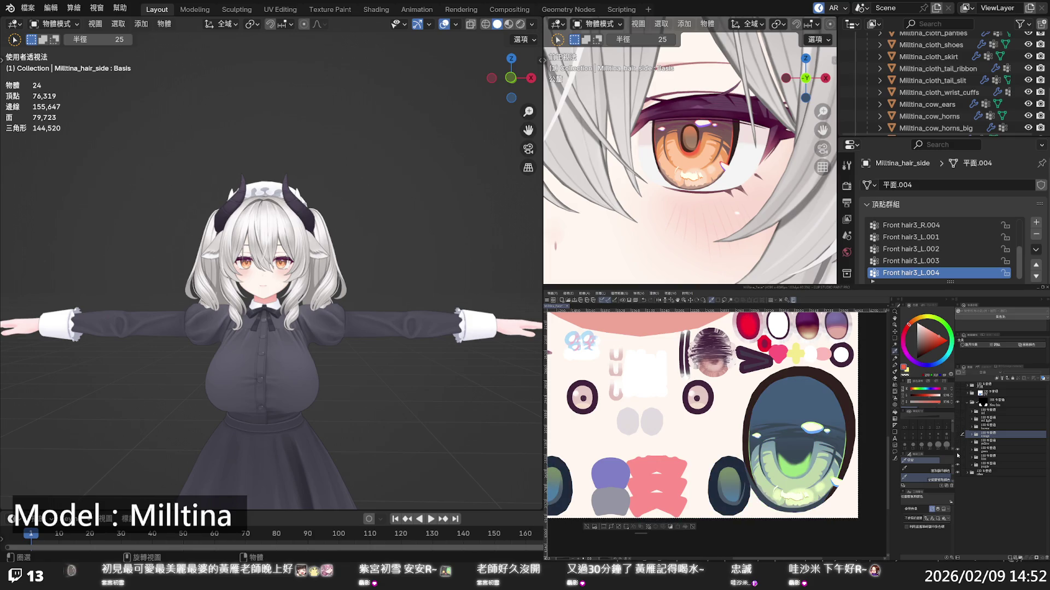
left_click(958, 455)
left_click(958, 458)
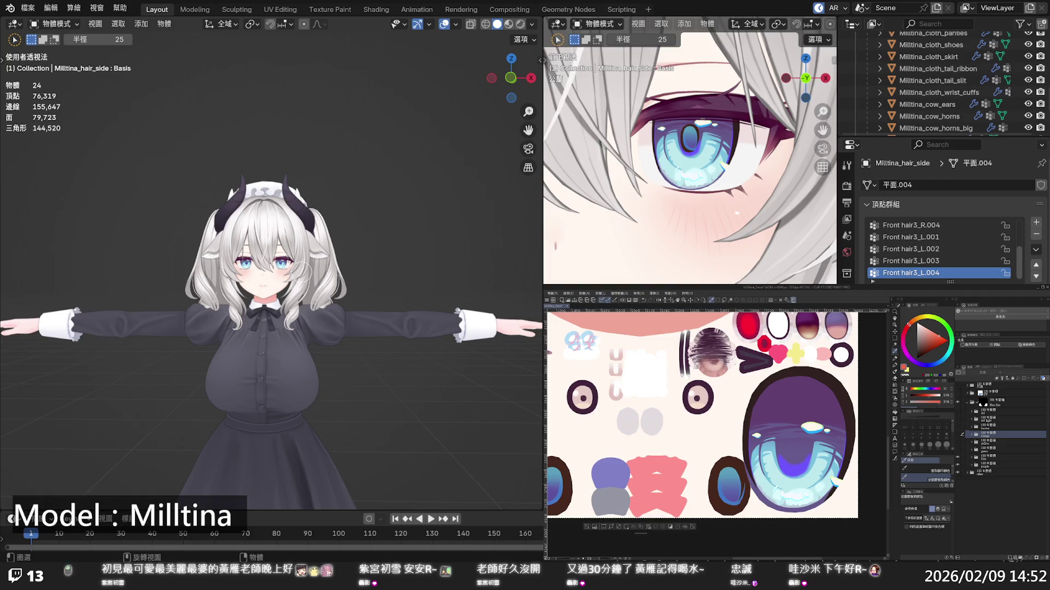
Switch the eye texture from the blue variant to the purple eye layer, comparing visibility
scroll(307, 274, "up", 4)
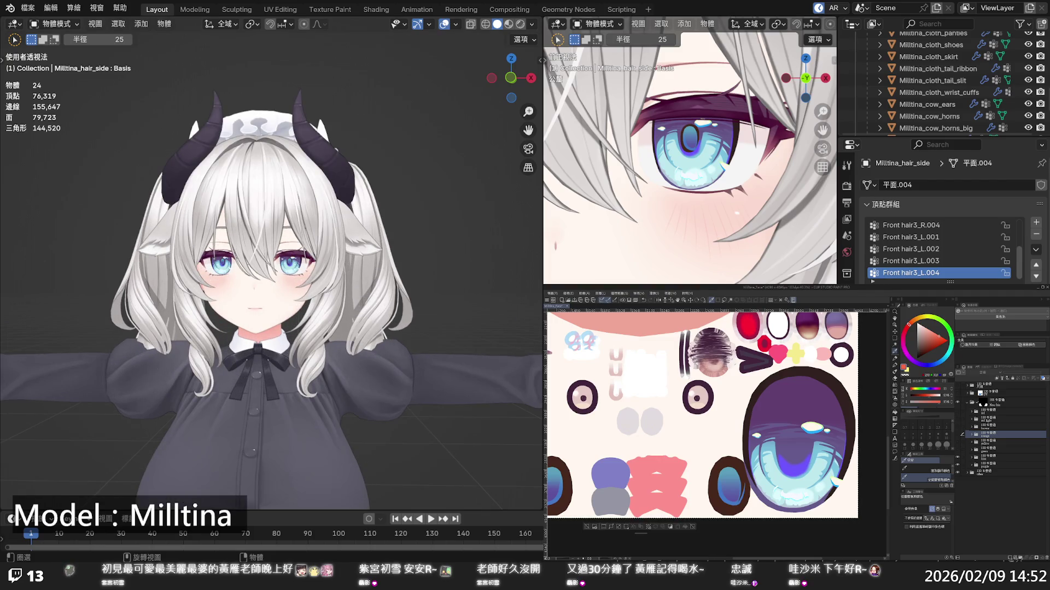
left_click(958, 457)
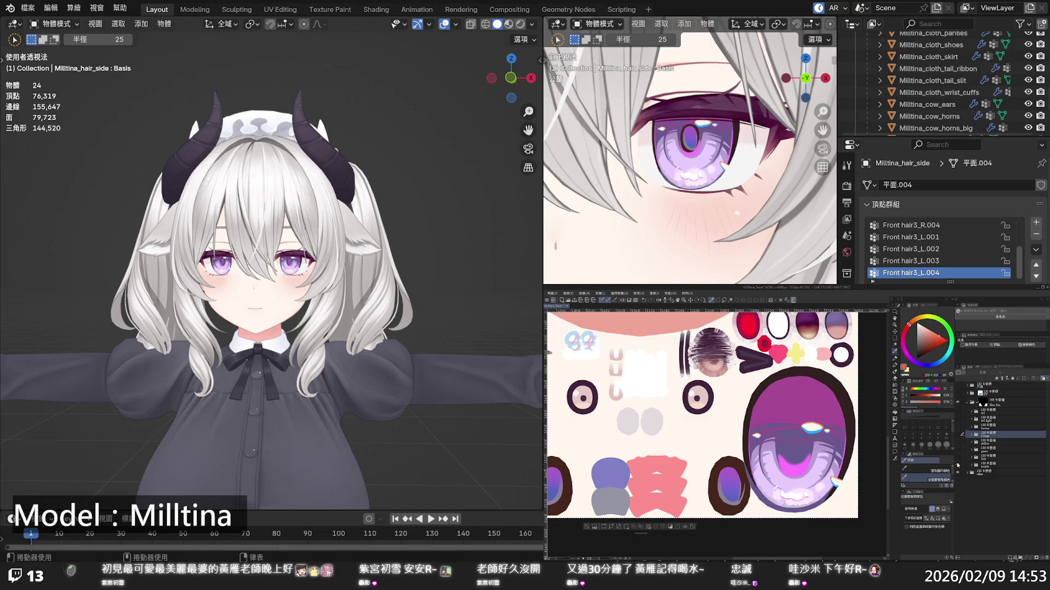
left_click(957, 465)
left_click(957, 465)
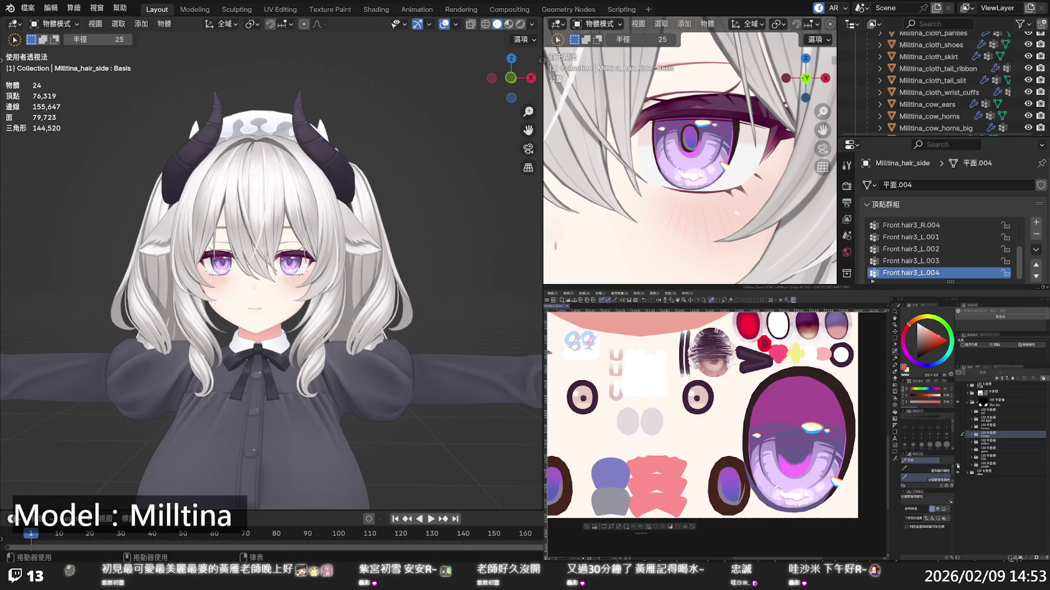
Expand the eye layer group and select the purple layer beneath it
left_click(989, 466)
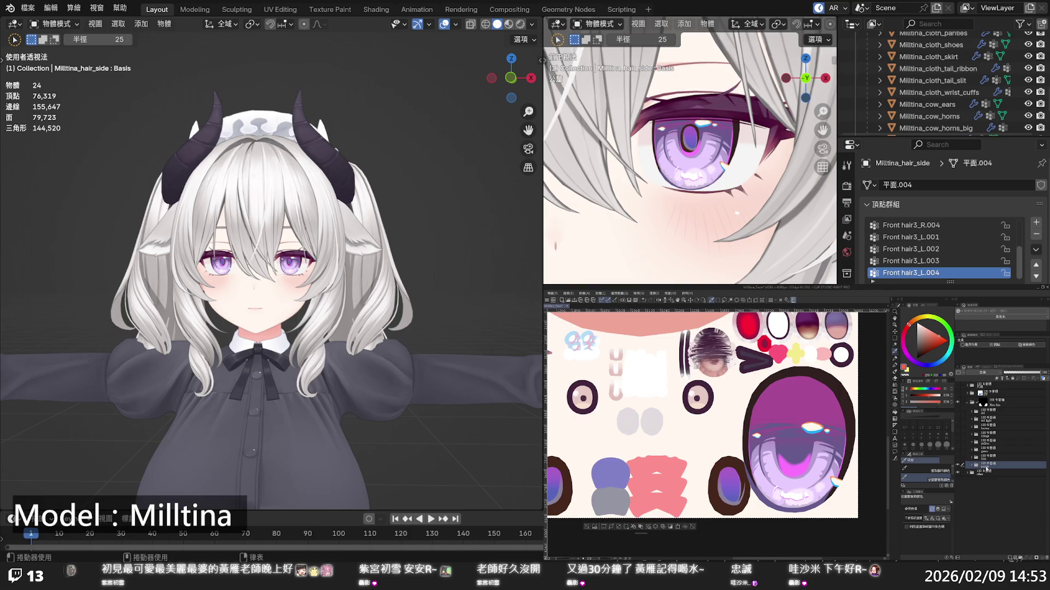
left_click(986, 466)
left_click(985, 473)
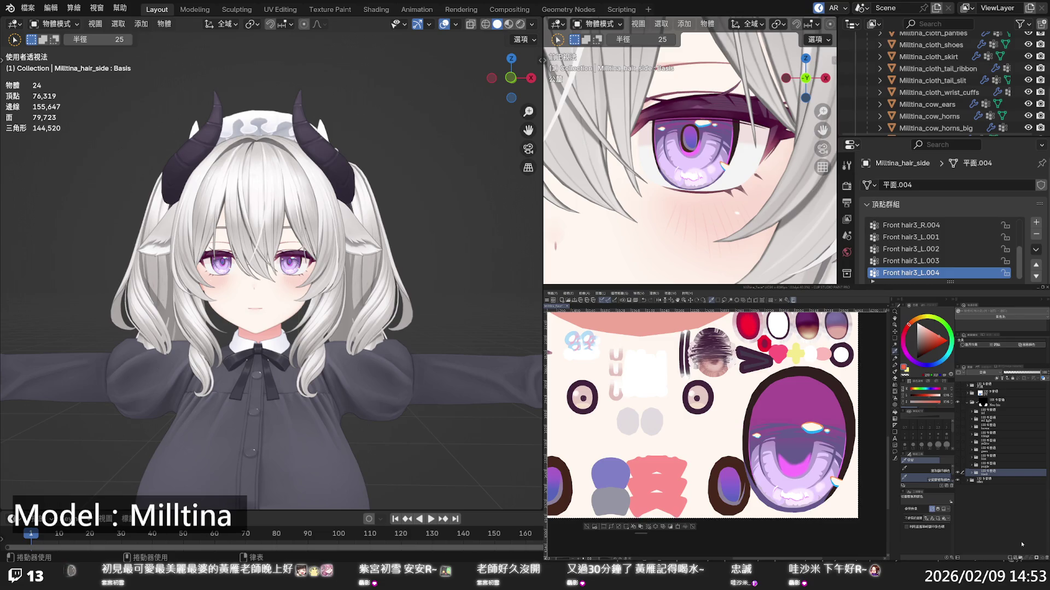
Expand the 'black' layer group and swap to a pale light-blue drawing colour
left_click(972, 473)
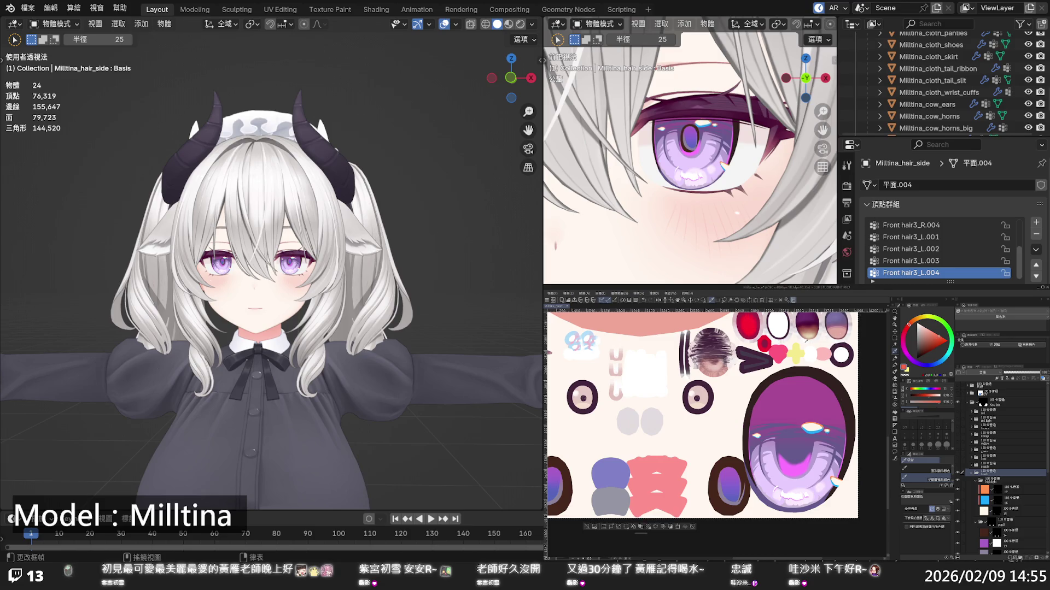
key("x")
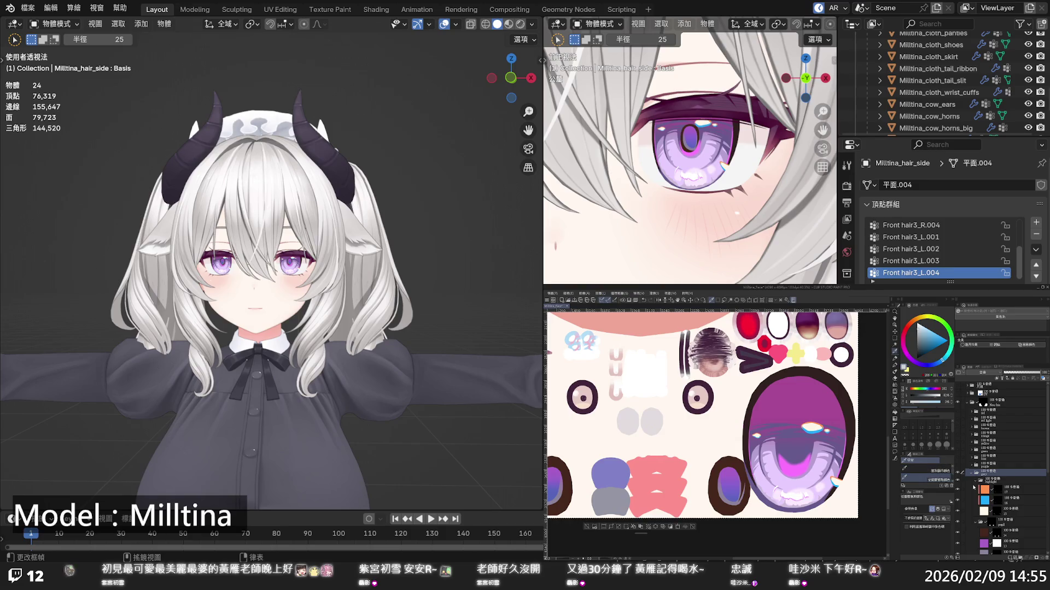
Fill the purple layer above base color with a darker purple-blue
scroll(988, 508, "down", 10)
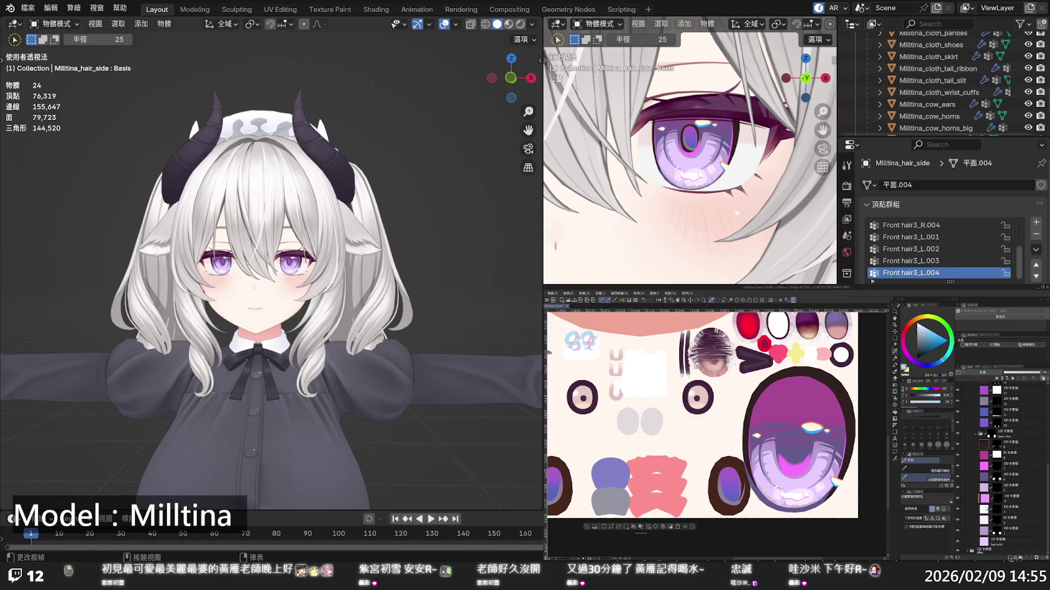
left_click(990, 541)
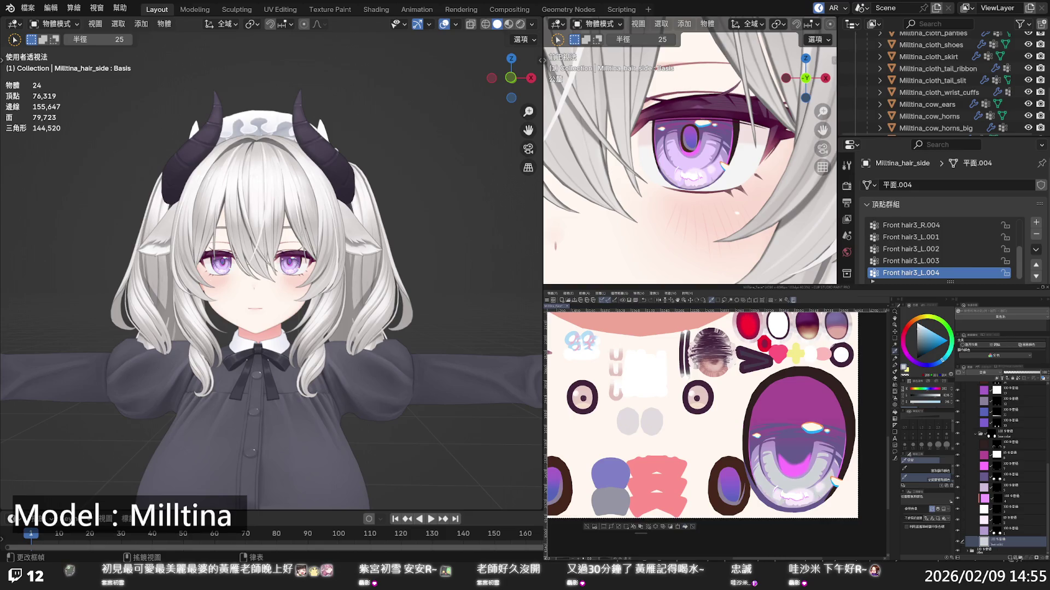
left_click(931, 364)
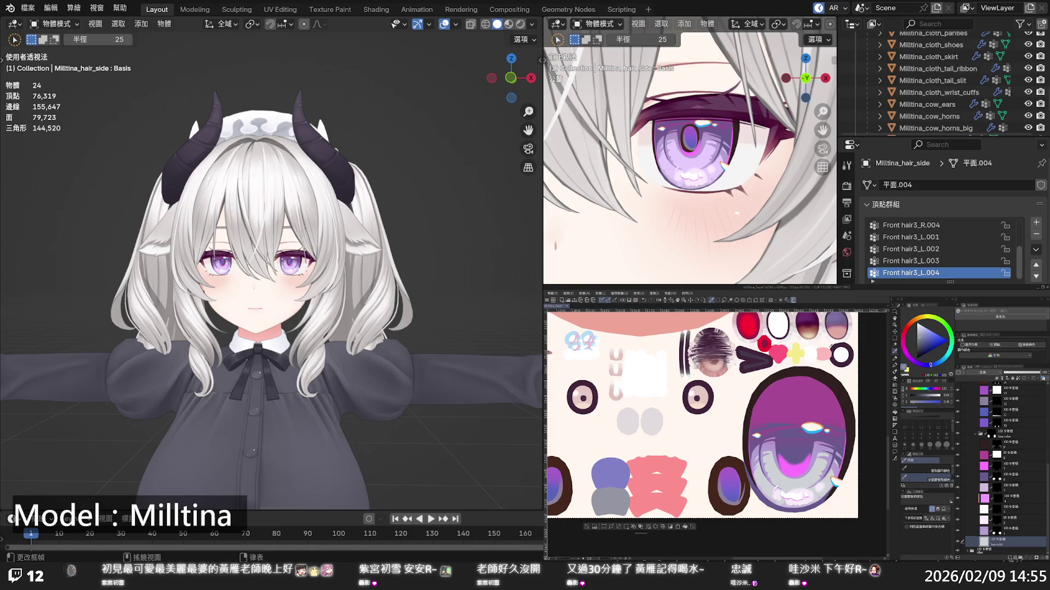
left_click(965, 531)
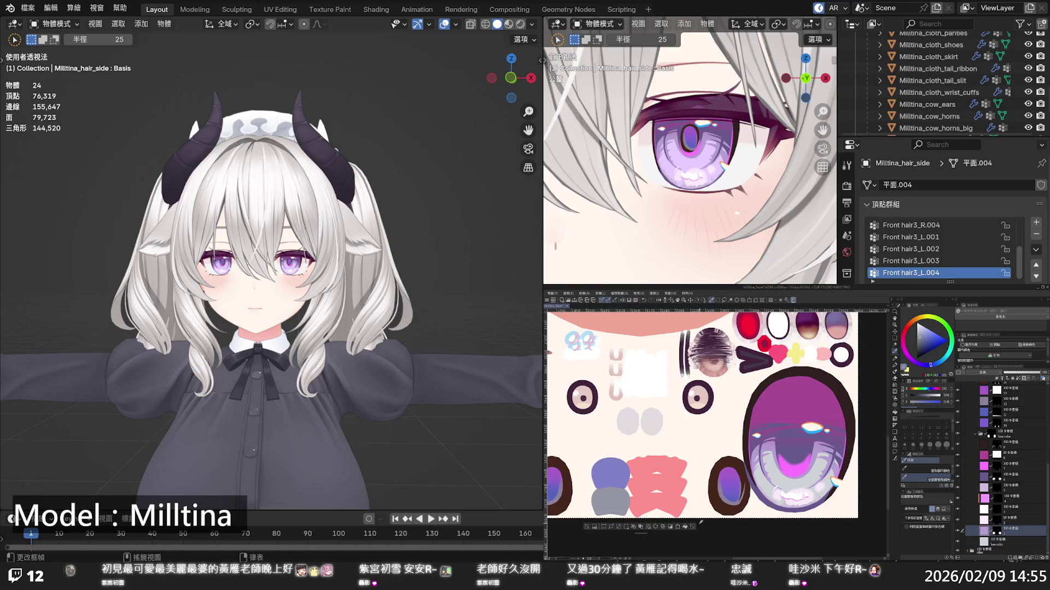
left_click(687, 528)
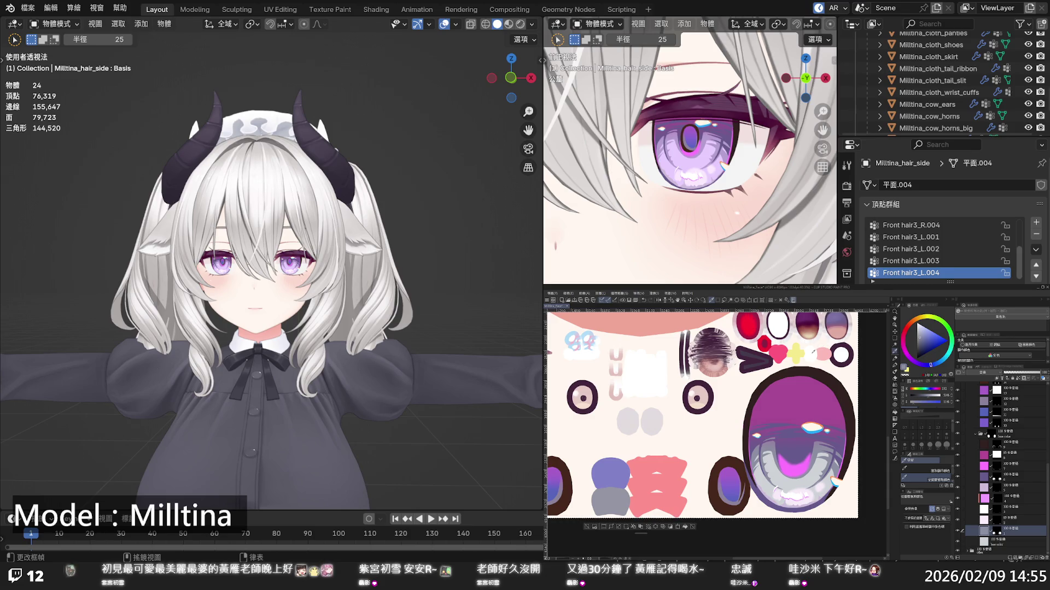
Fill the magenta iris highlight layer with light cyan
left_click(944, 359)
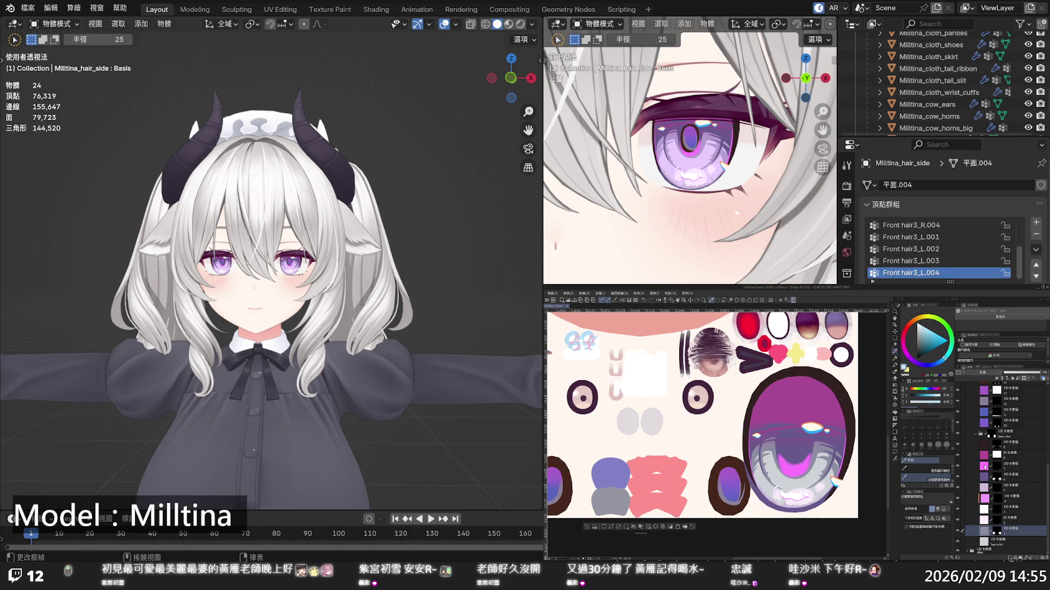
left_click(985, 466)
left_click(686, 527)
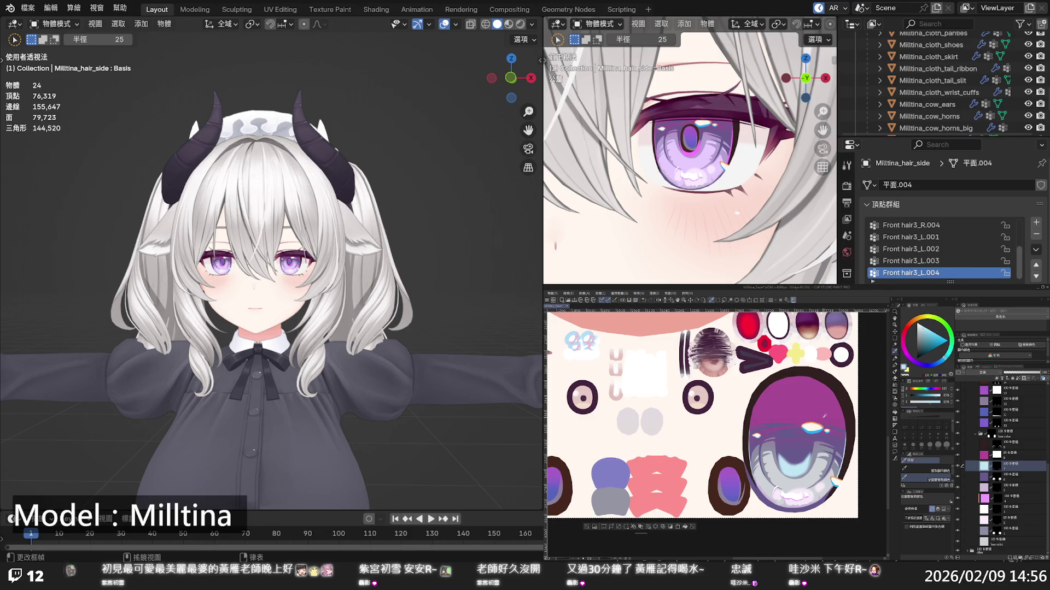
Sample the magenta upper iris, shift it toward violet and fill that layer with it
left_click(980, 453)
left_click(833, 418, "alt")
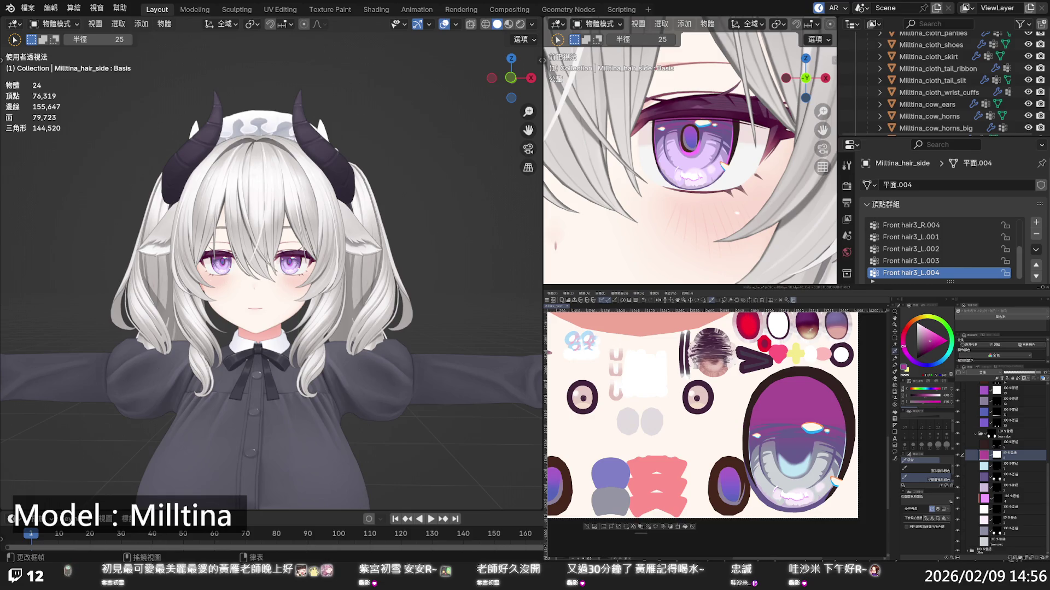
left_click_drag(910, 359, 929, 344)
left_click(685, 527)
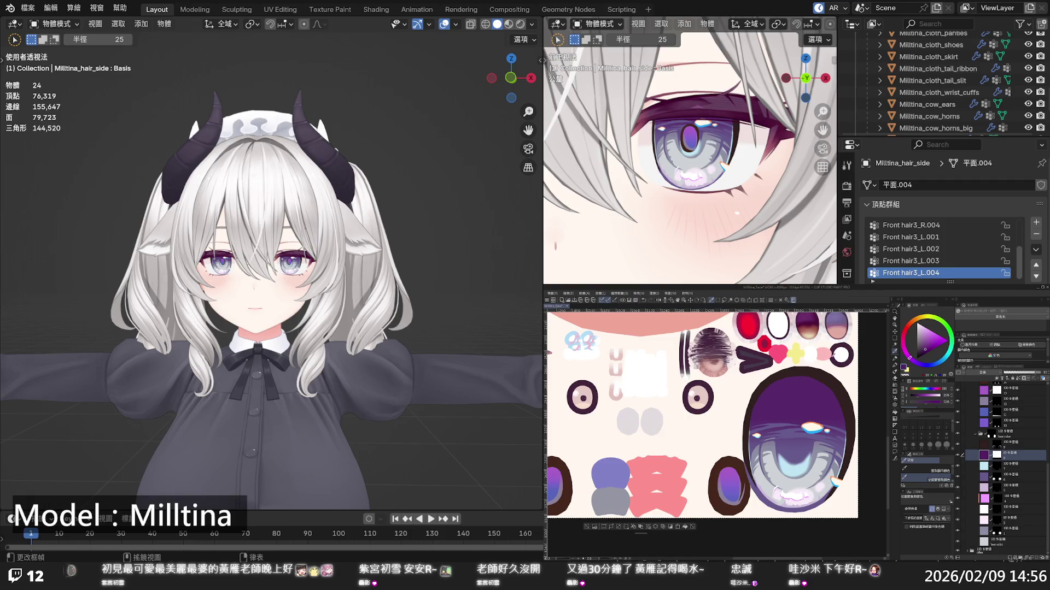
left_click(821, 341, "alt")
Select the purple oval's layer, check it, and fill it with a darker violet
scroll(986, 443, "up", 1)
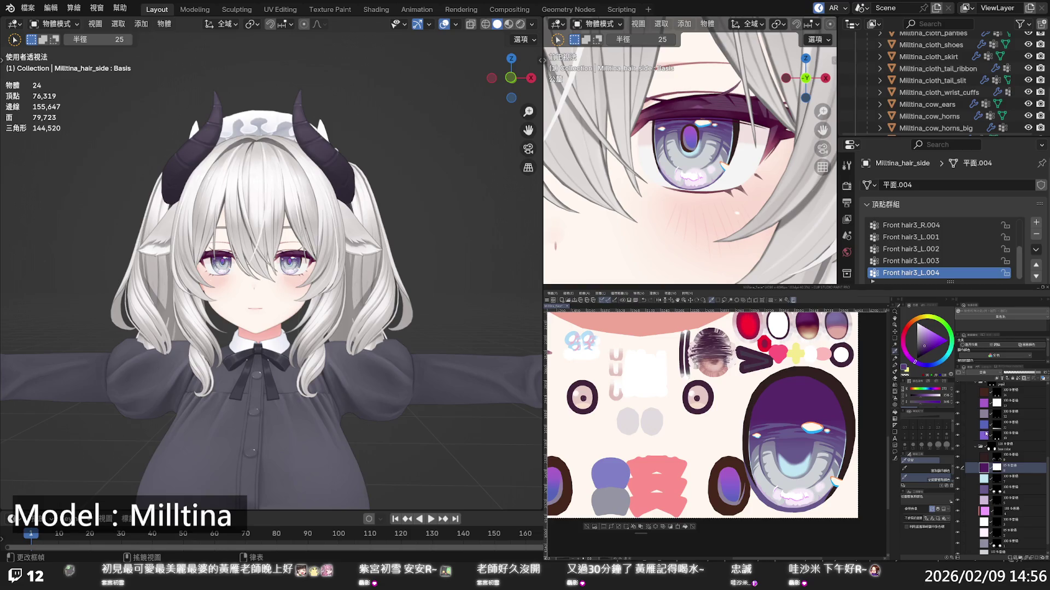
left_click(982, 436)
left_click(958, 436)
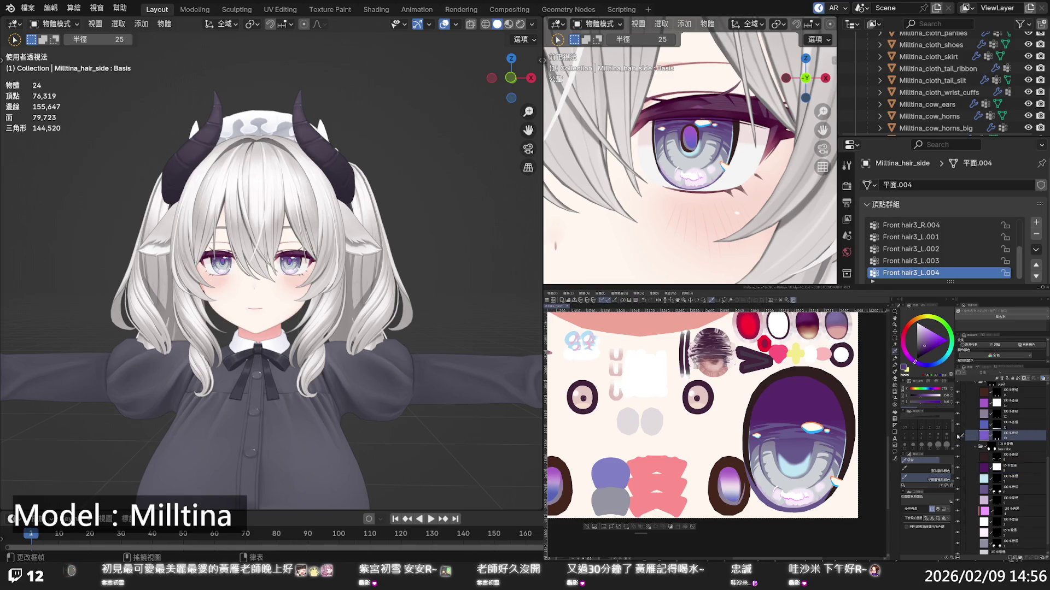
left_click(957, 436)
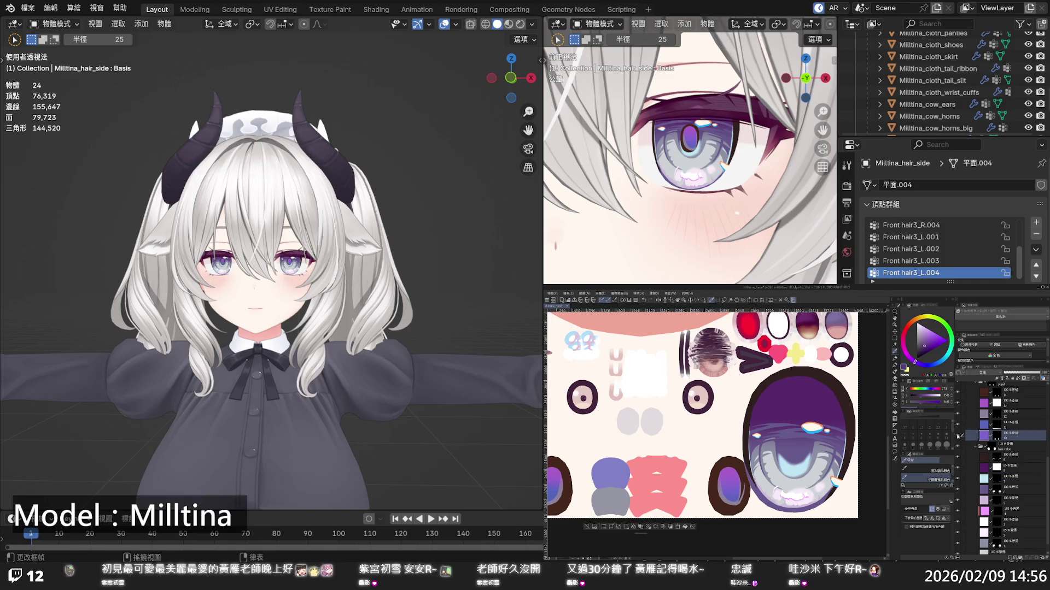
left_click(685, 527)
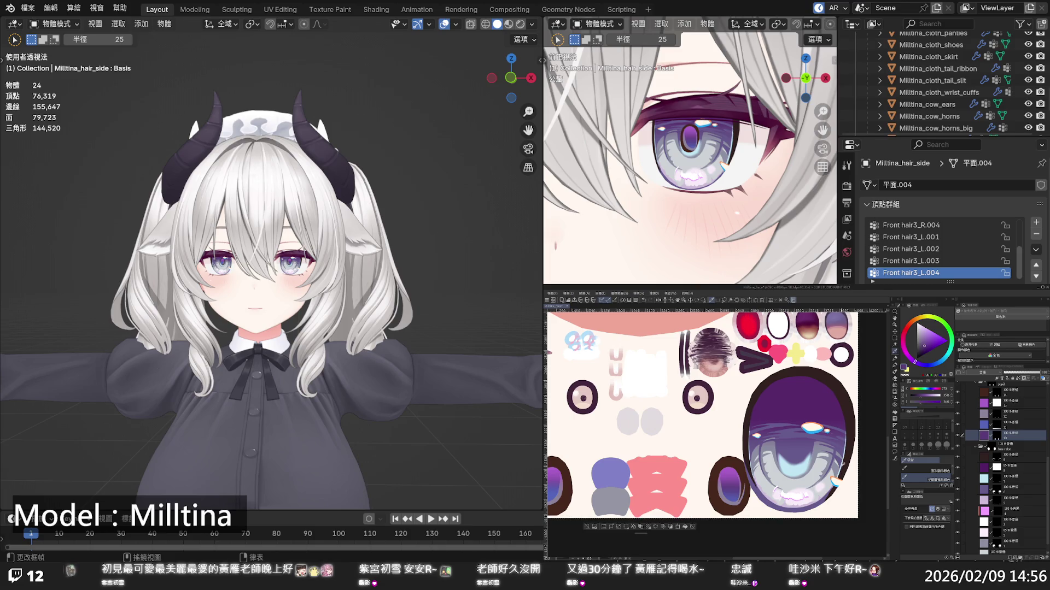
Sample a lavender from the eye and select layer 6, checking its visibility
left_click(829, 342, "alt")
left_click(982, 489)
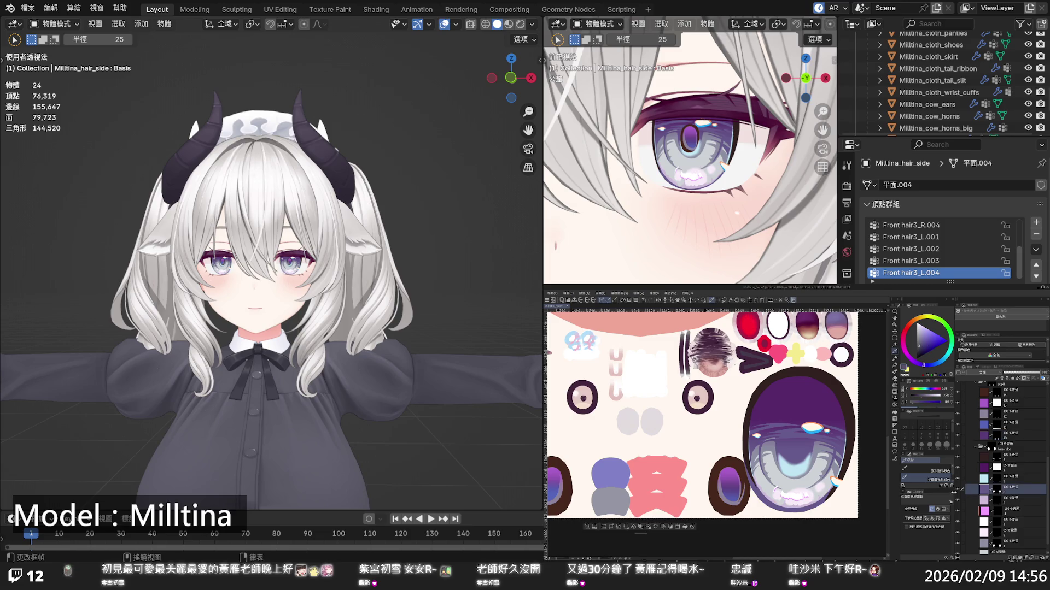
left_click(957, 489)
left_click(956, 489)
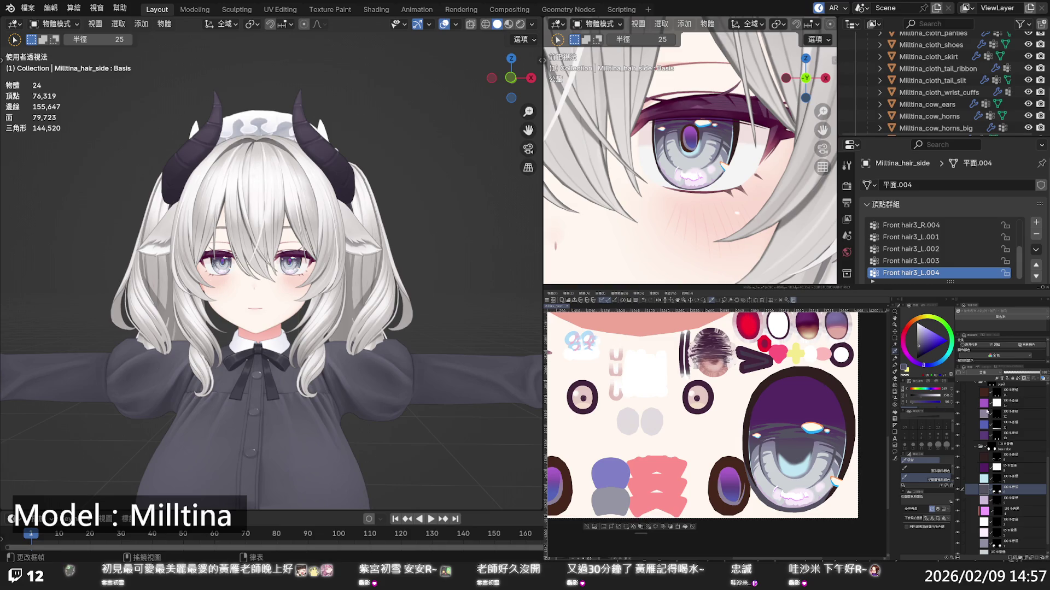
On layer 13, sample and lighten the small eye shapes' purple, then fill them
left_click(984, 404)
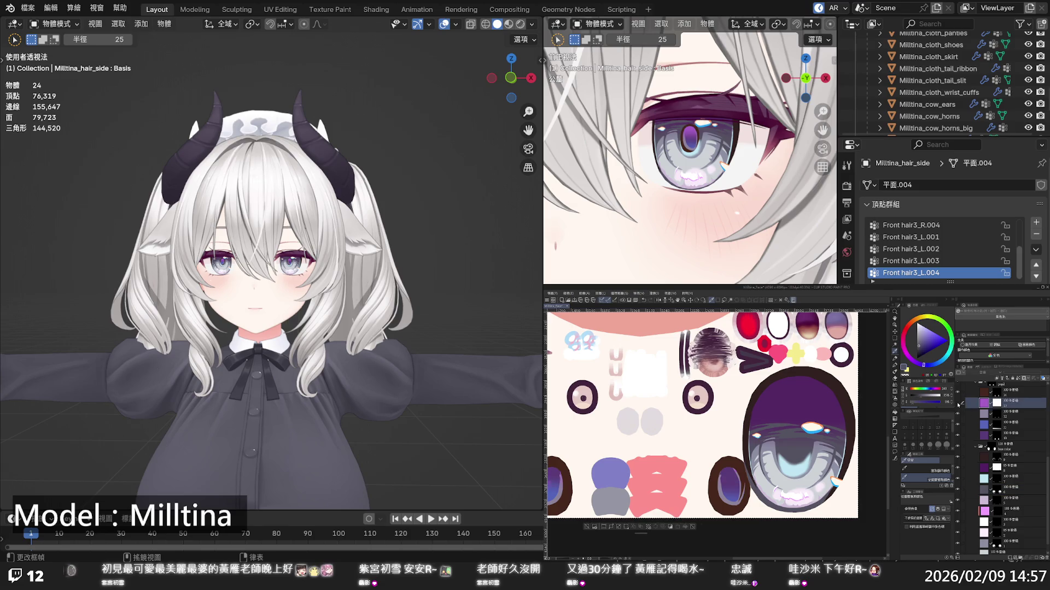
left_click(957, 404)
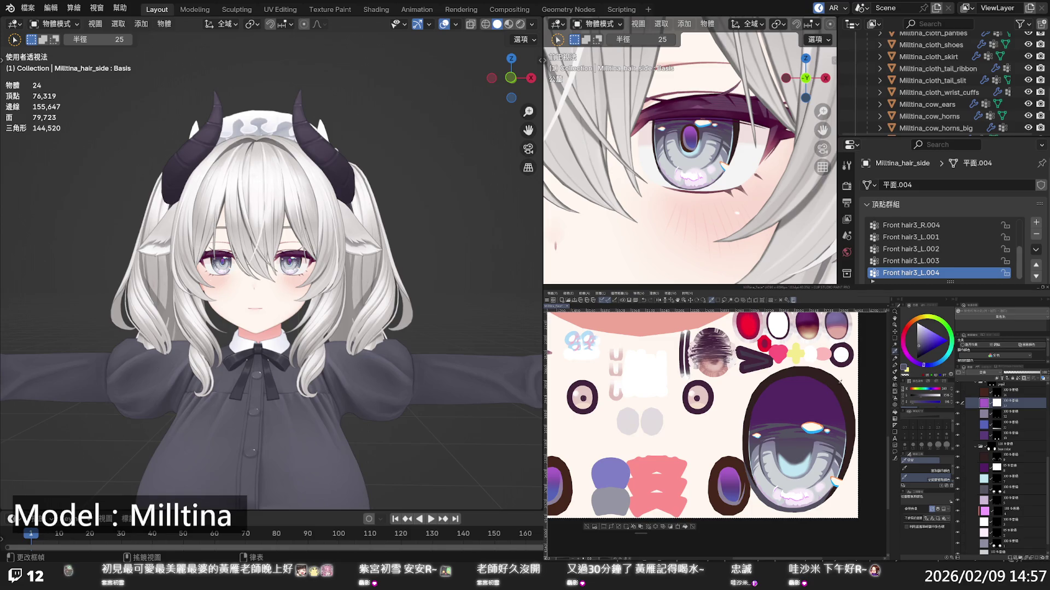
left_click(733, 469, "alt")
left_click(732, 469, "alt")
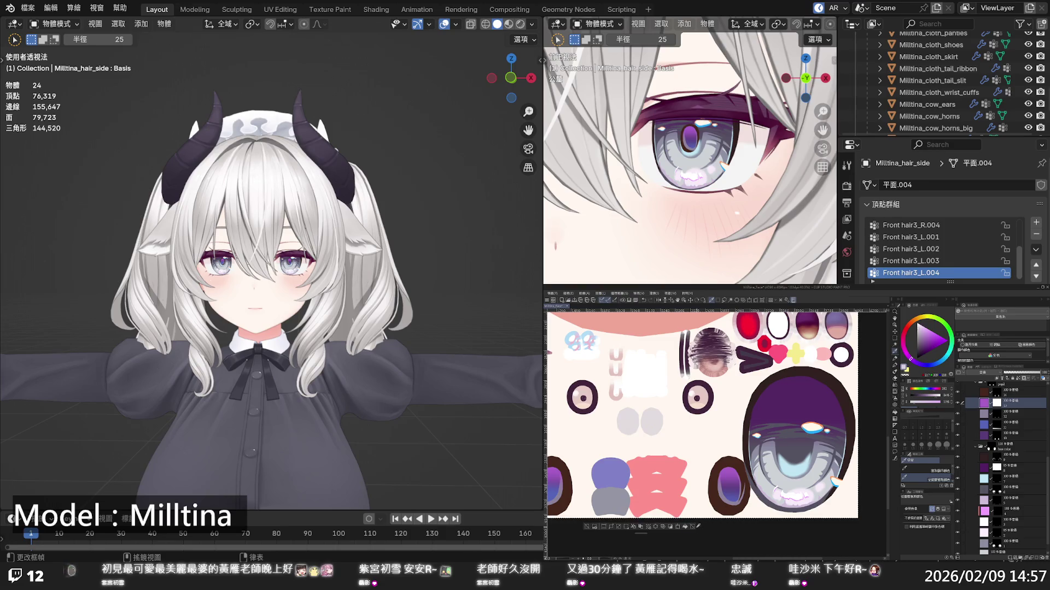
left_click(686, 526)
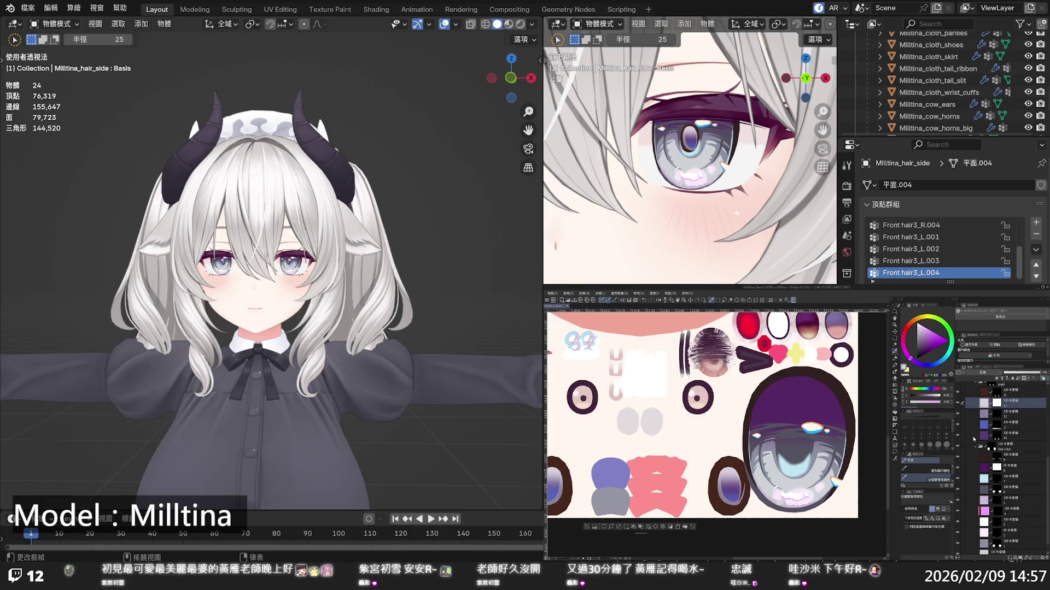
left_click(926, 481)
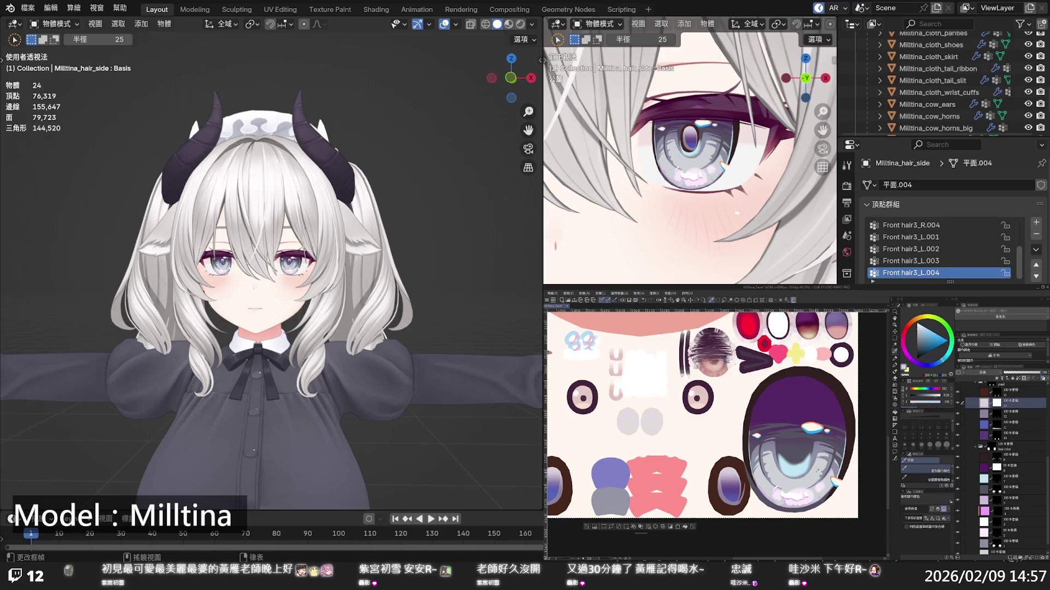
left_click(927, 481)
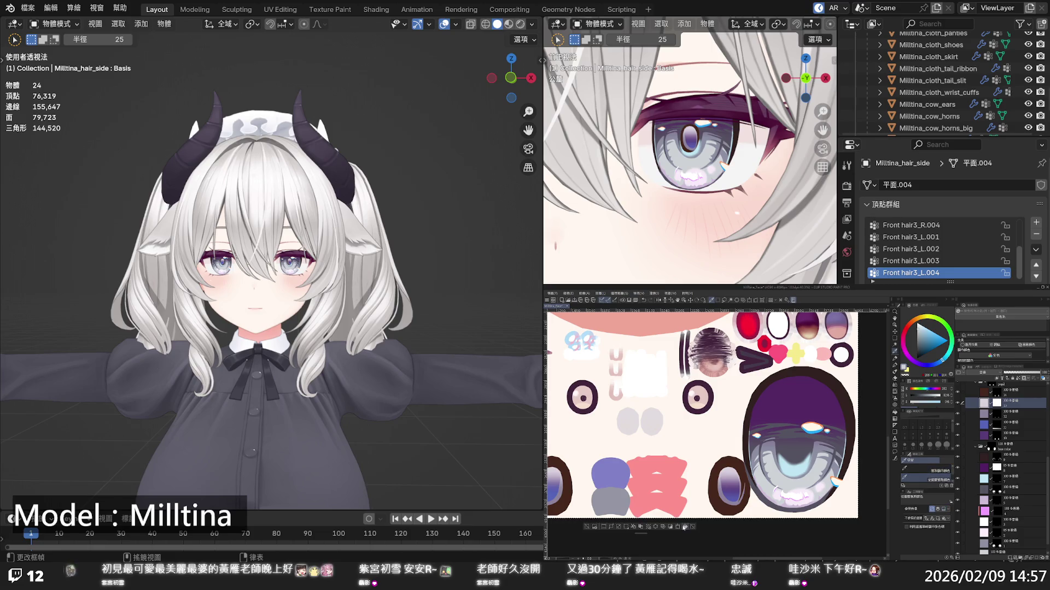
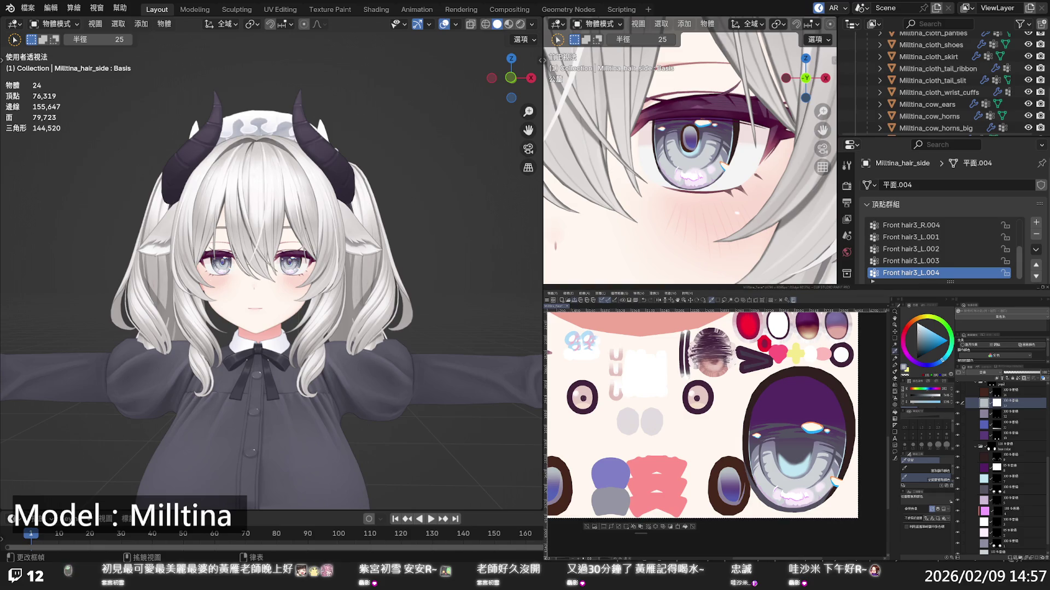
Zoom the Blender viewport in close on the avatar's eyes
scroll(245, 296, "up", 10)
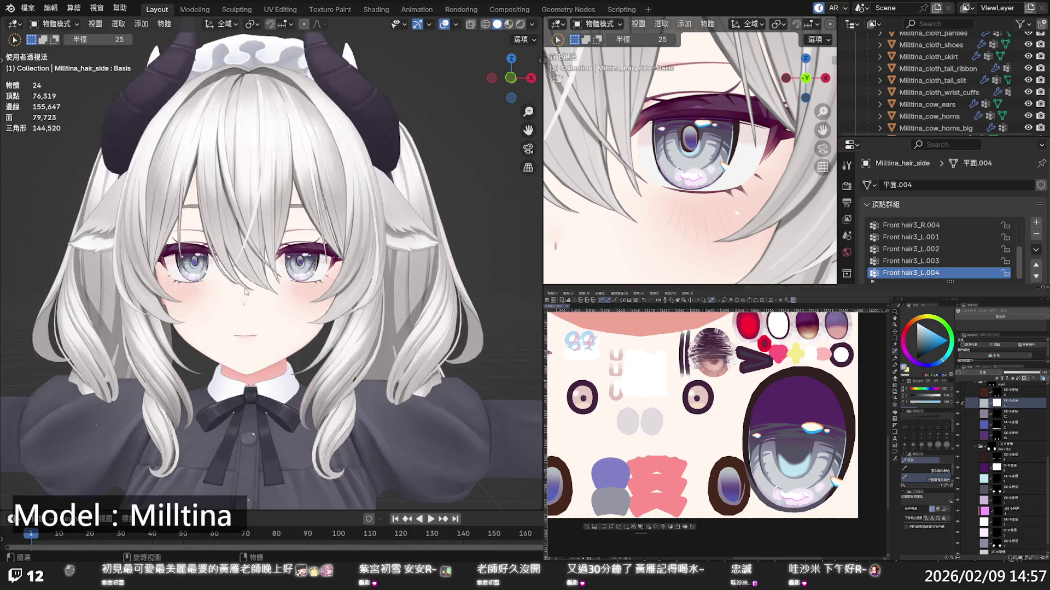
scroll(246, 296, "down", 8)
scroll(250, 302, "down", 3)
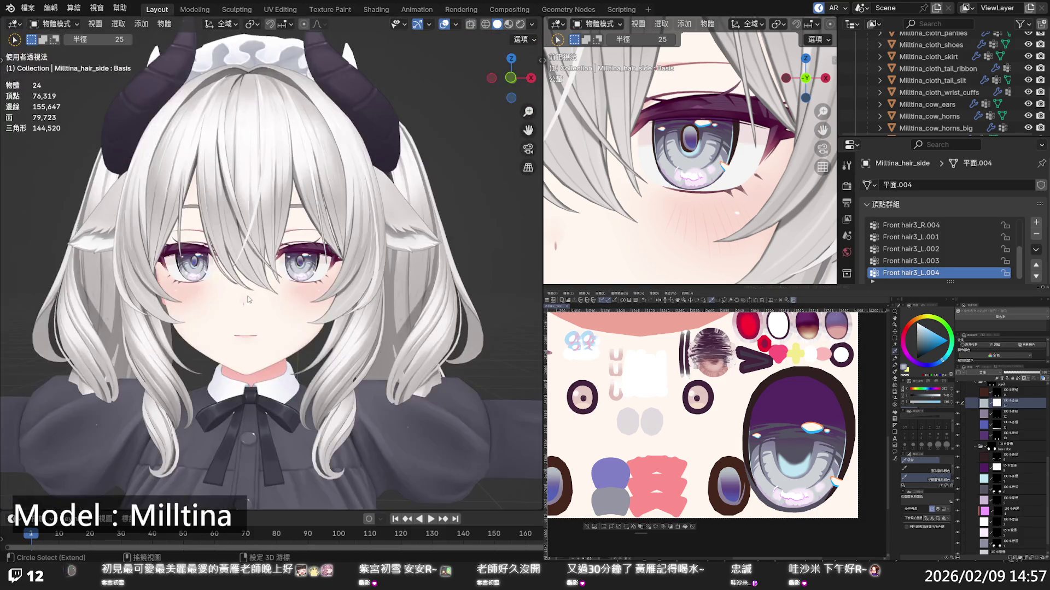
scroll(281, 308, "up", 2)
scroll(281, 308, "down", 2)
scroll(281, 309, "up", 8)
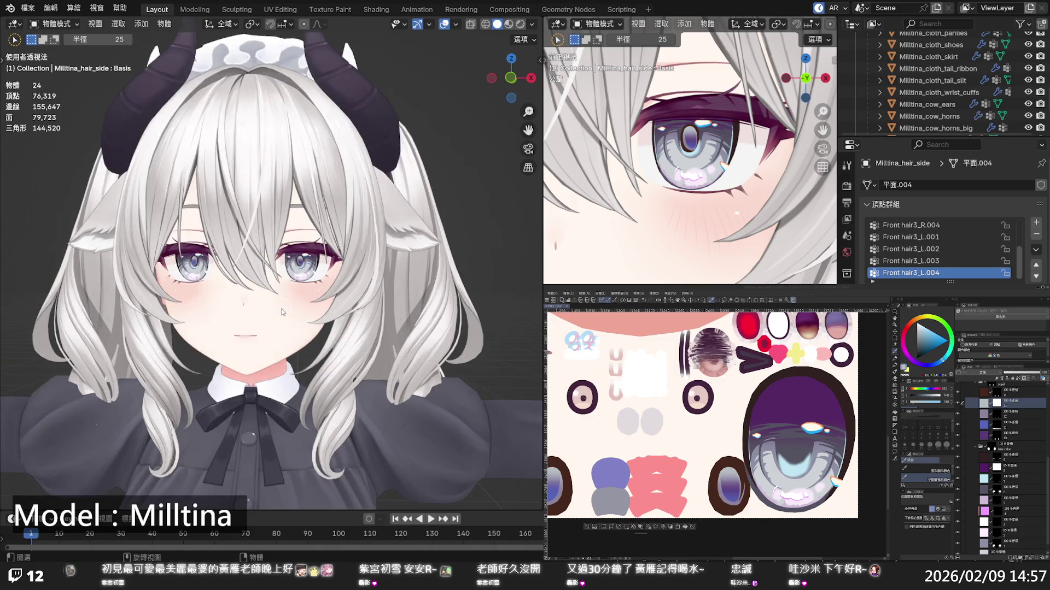
Switch to Clip Studio Paint and pick a new painting colour on the colour wheel
left_click(895, 337)
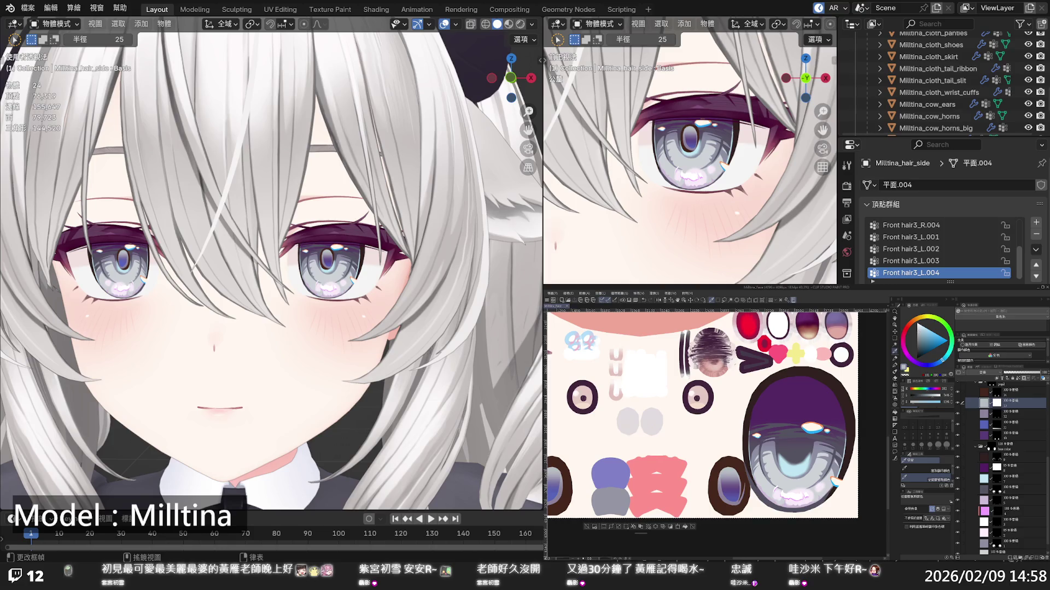
left_click(869, 342)
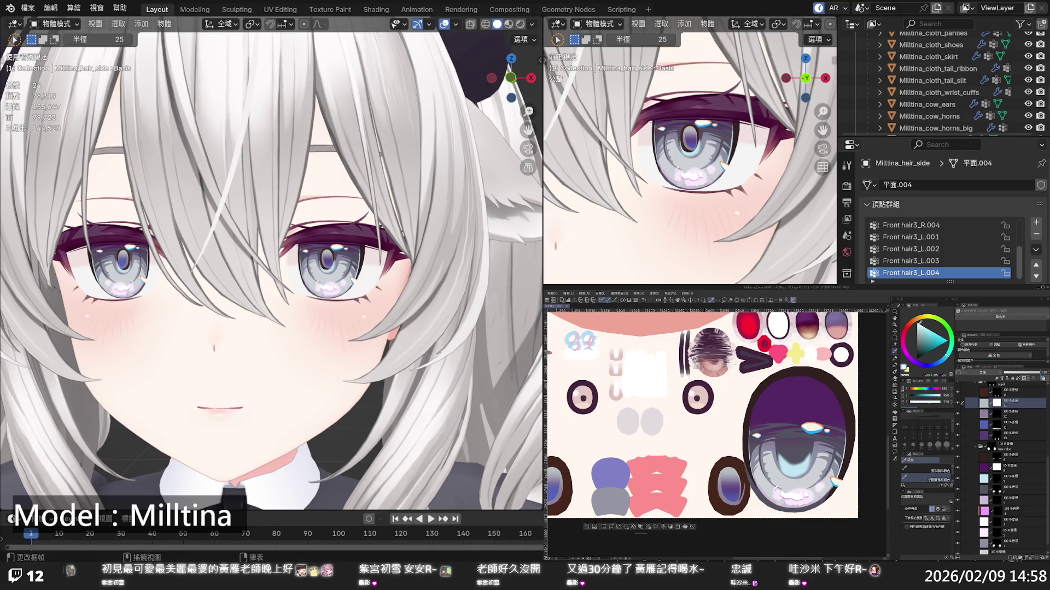
scroll(995, 495, "down", 1)
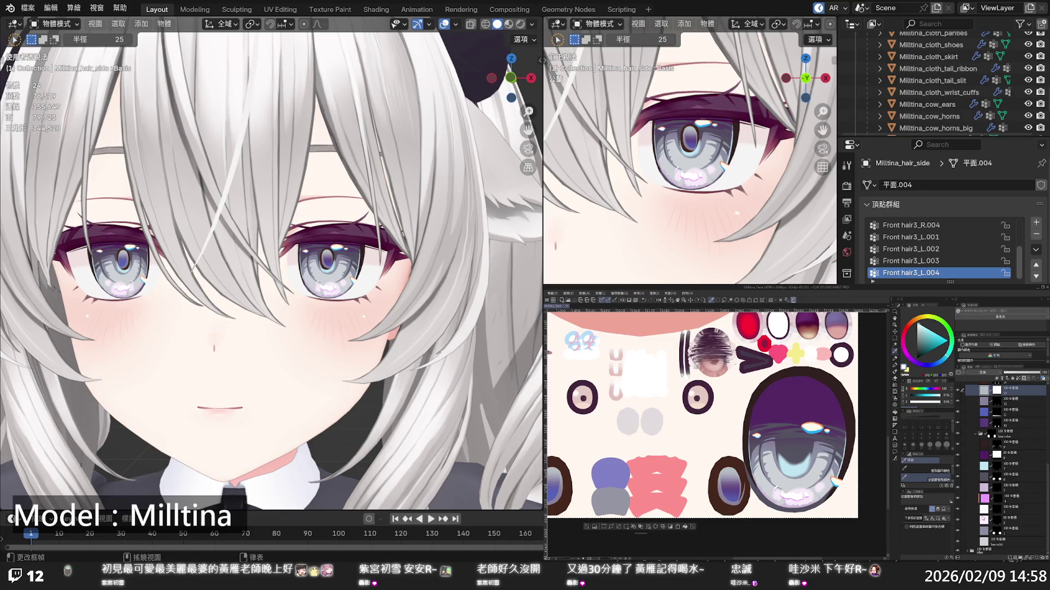
Select the eye-artwork layer in the Layer panel and change the painting colour from purple to blue
left_click(979, 509)
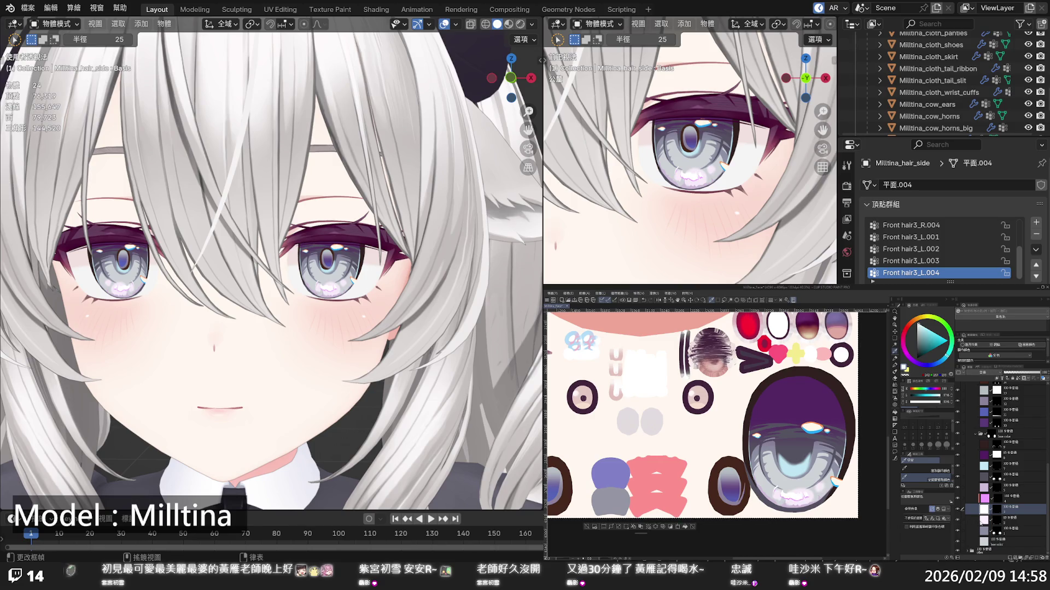
key("alt+bracketleft")
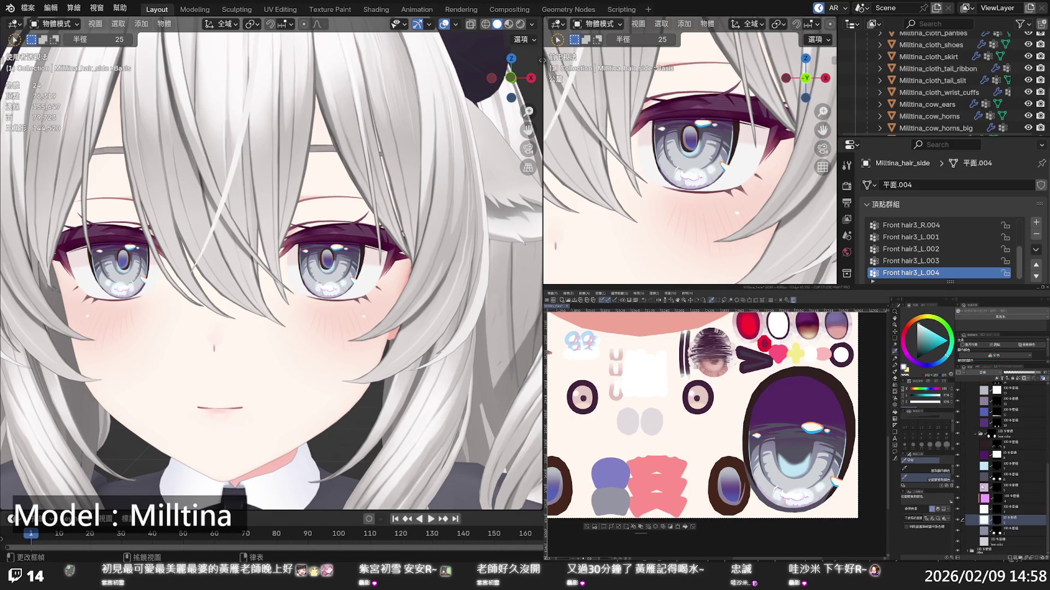
left_click(1012, 486)
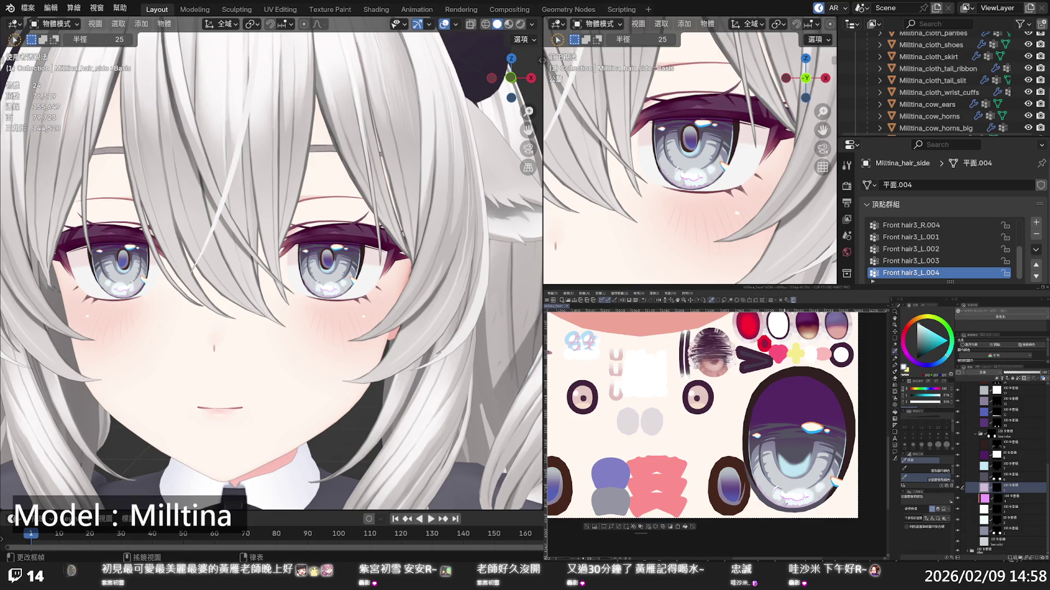
left_click(940, 364)
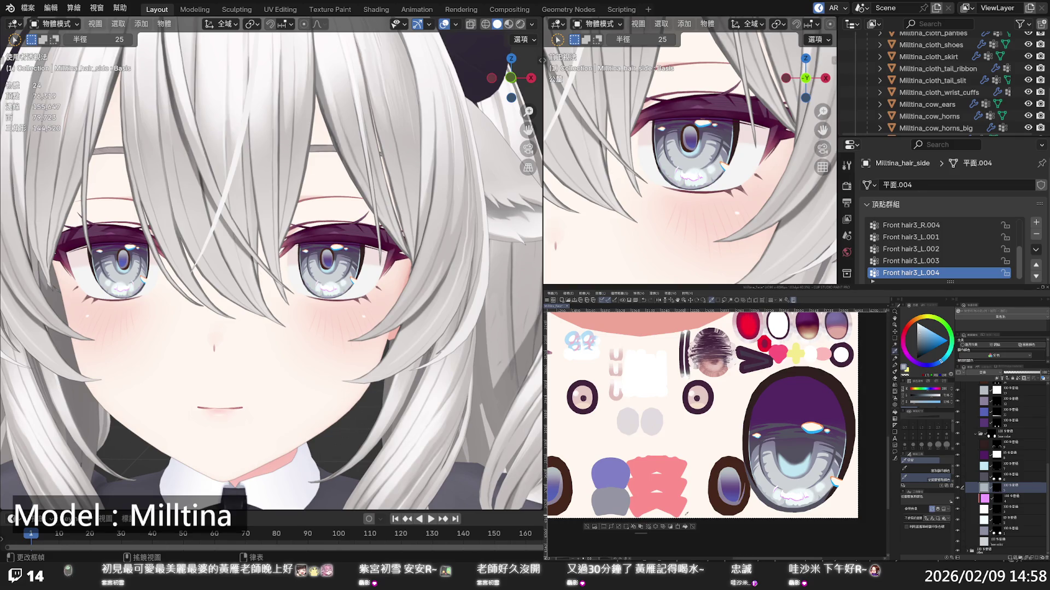
scroll(383, 328, "down", 10)
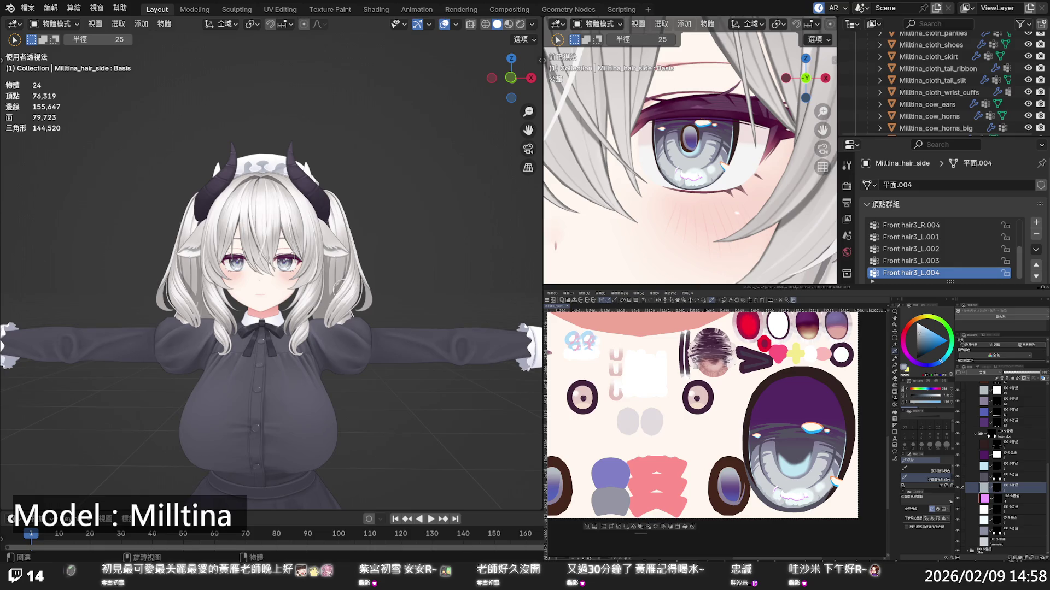
scroll(344, 285, "up", 5)
scroll(344, 286, "up", 4)
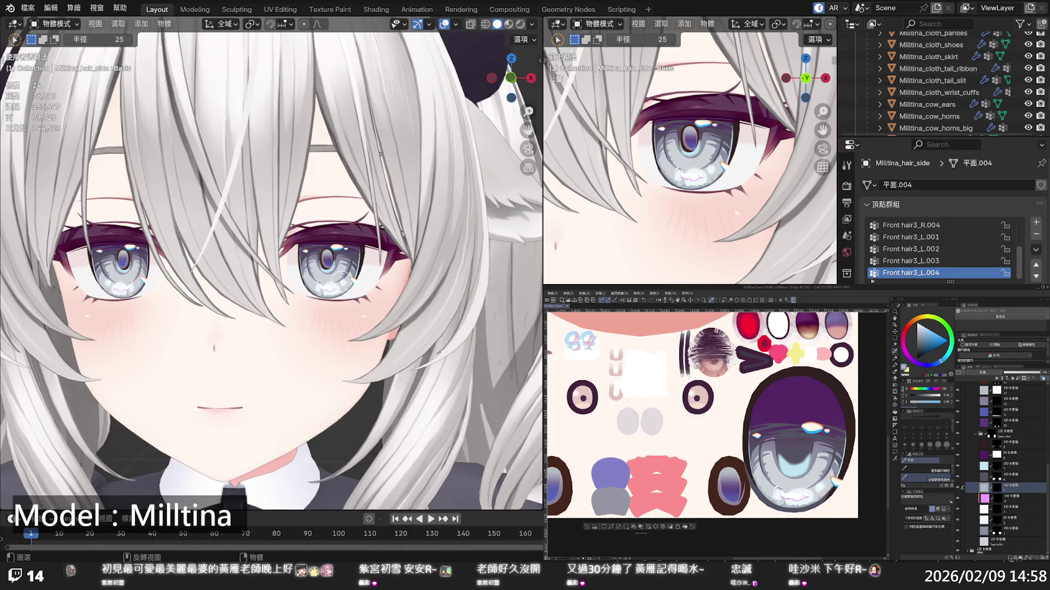
Select layer 8, test a grey fill on the upper eye, and undo it
left_click(987, 455)
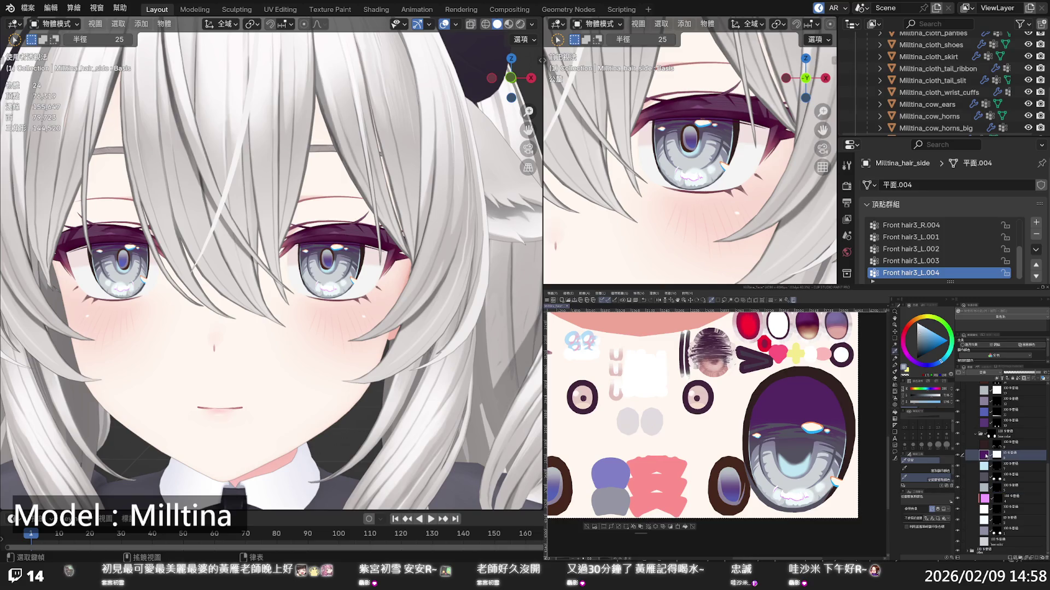
left_click(958, 455)
left_click(958, 455)
left_click(794, 406)
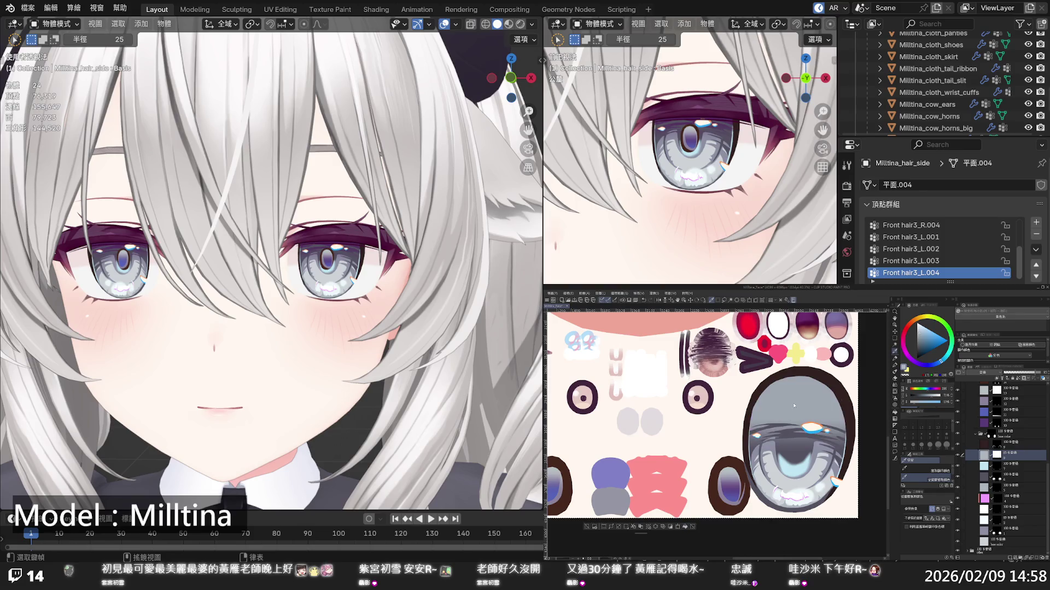
key("ctrl+z")
Eyedrop the eye's purple and adjust it slightly on the colour wheel
left_click(787, 415, "alt")
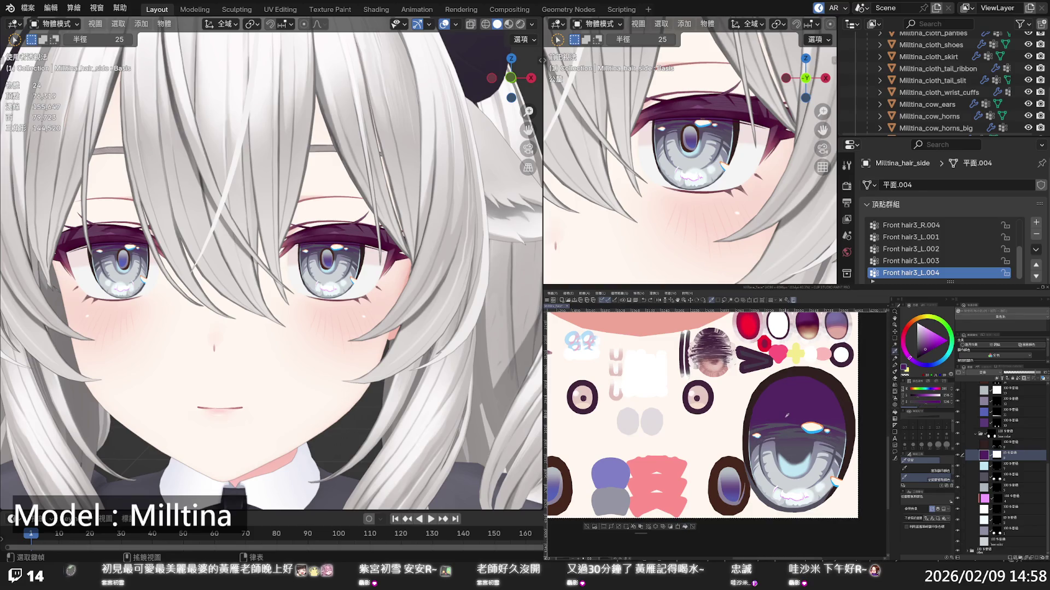
left_click(923, 348)
scroll(372, 309, "down", 5)
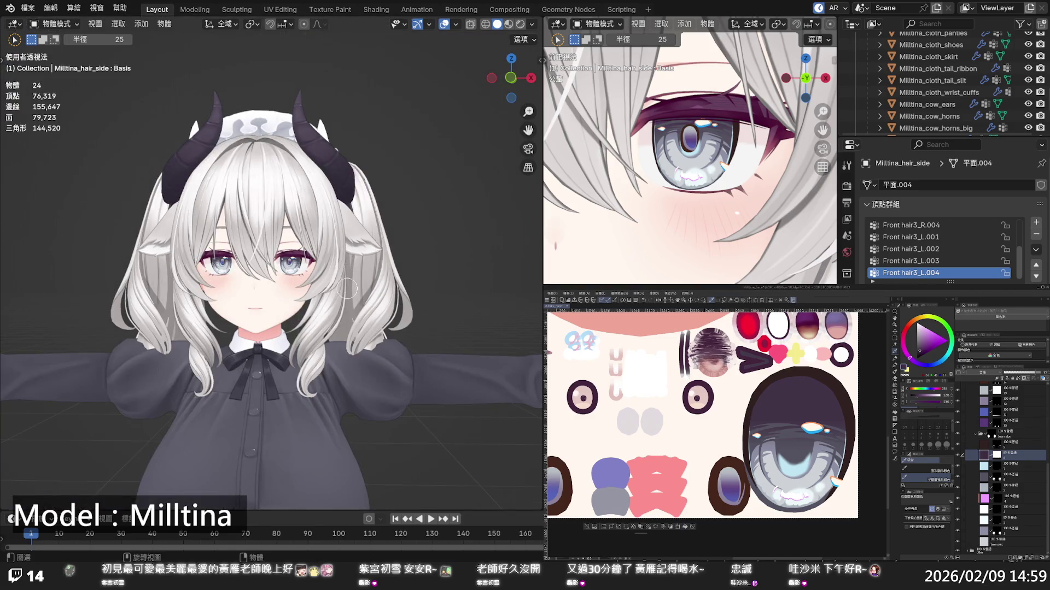
Face the head frontally in Blender, then select another eye layer and try a new hue
scroll(350, 281, "up", 2)
middle_click_drag(350, 281, 348, 287)
scroll(350, 281, "down", 2)
scroll(350, 281, "up", 4)
scroll(350, 285, "down", 2)
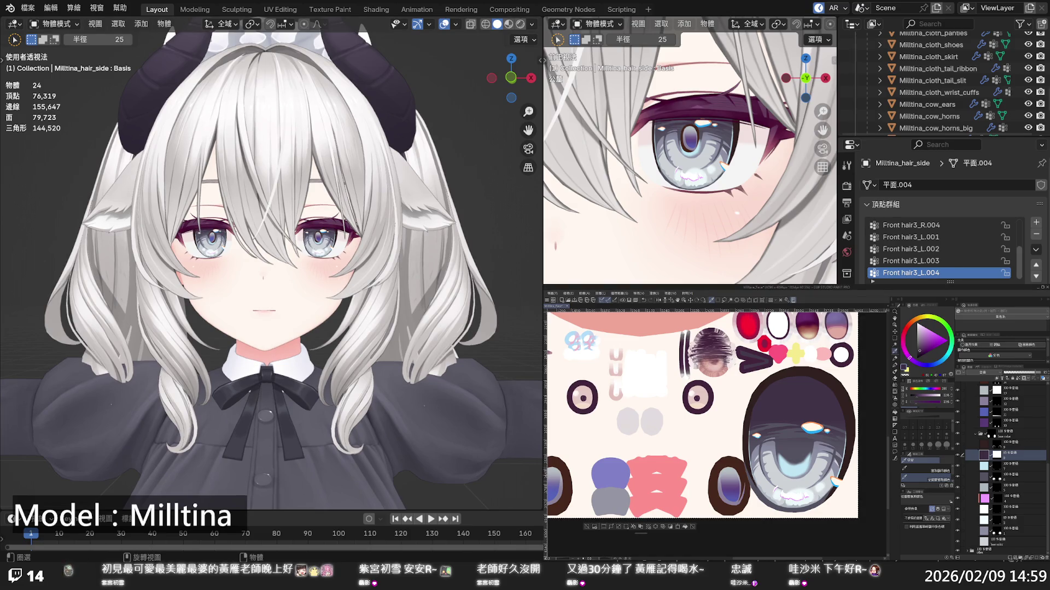
left_click(965, 425)
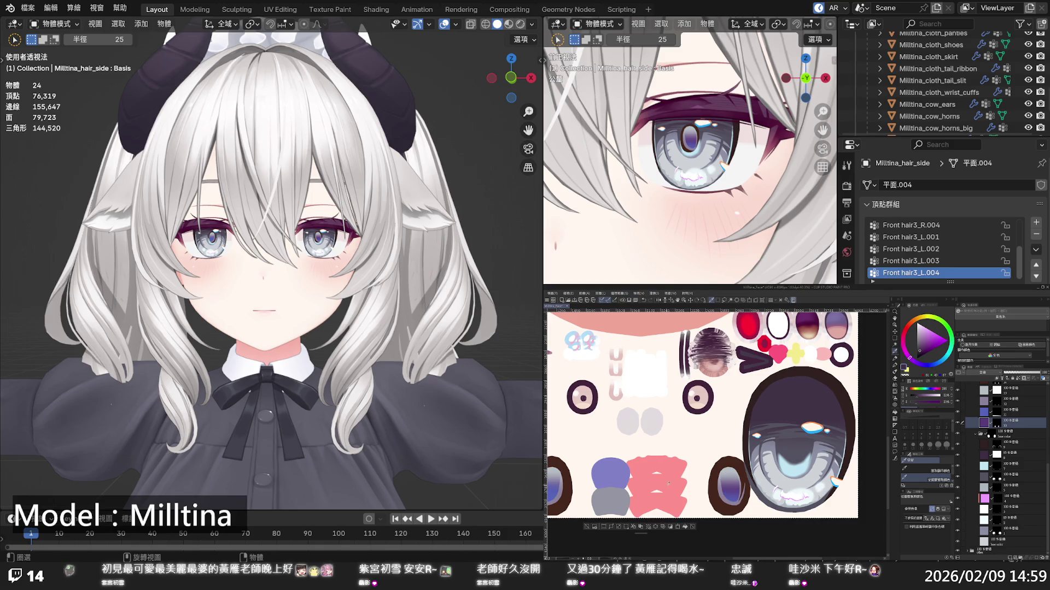
left_click(909, 358)
left_click(921, 346)
Select the blue-swatch layer and repaint its eye shapes in a darker purple
scroll(343, 241, "up", 6)
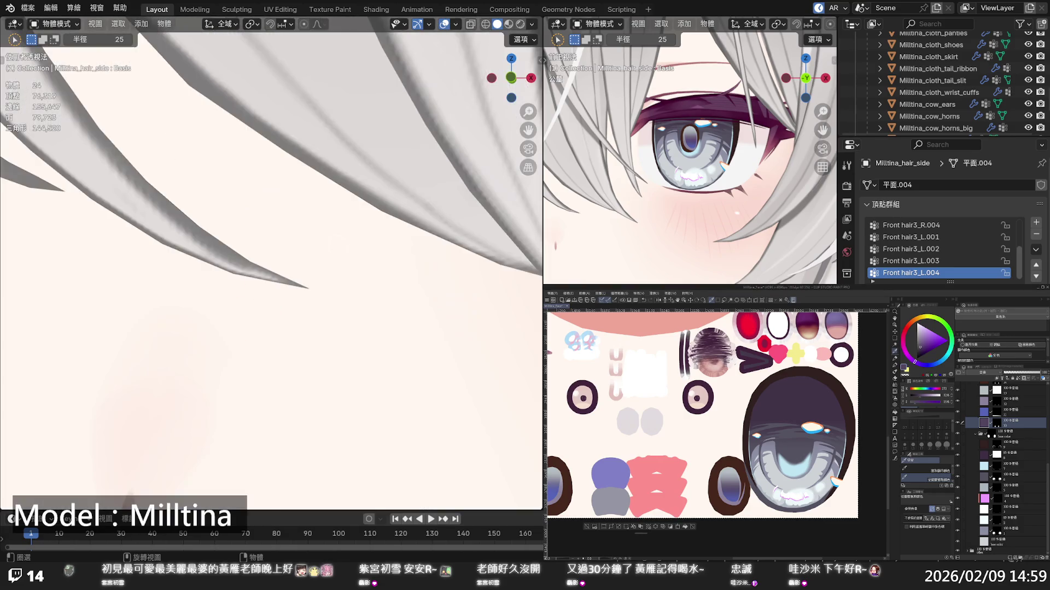
scroll(343, 241, "down", 3)
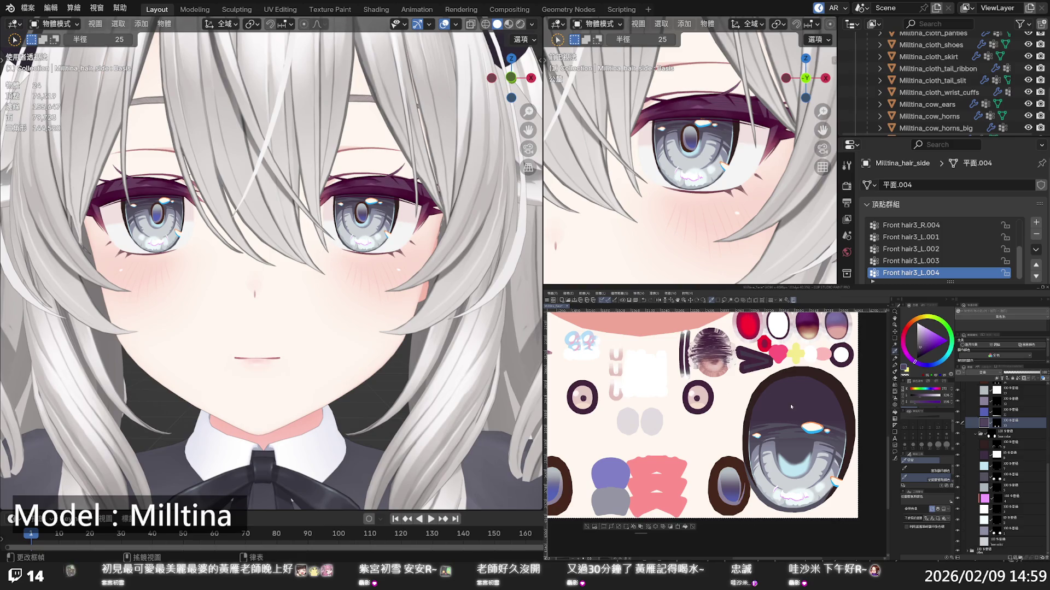
left_click(987, 415)
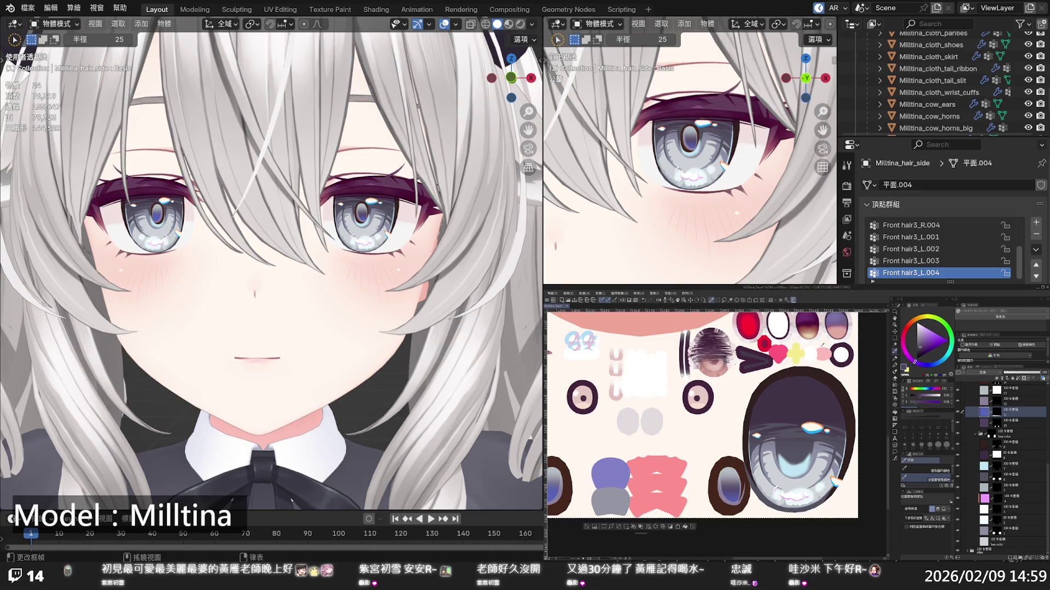
left_click(924, 342)
left_click(923, 343)
left_click(685, 527)
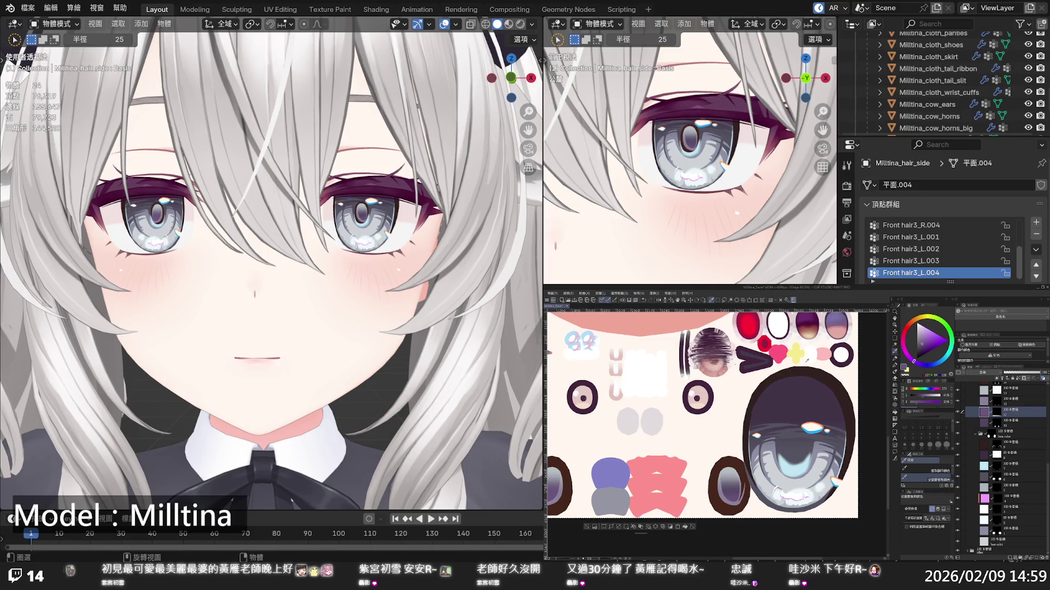
scroll(377, 261, "down", 6)
scroll(377, 262, "up", 2)
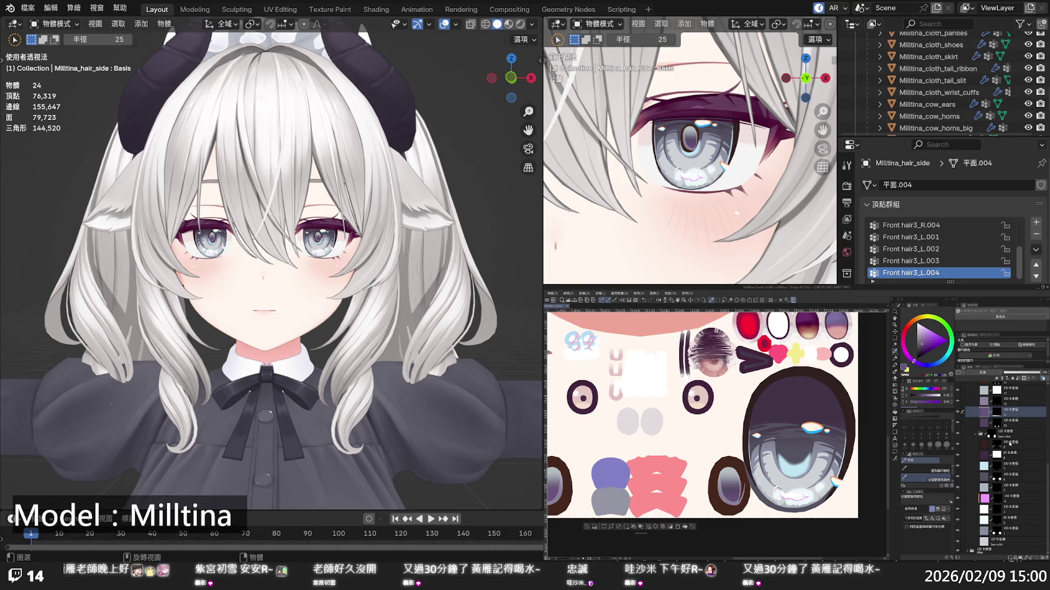
Collapse the grey folder, expand the eye-texture folder, and toggle a colour layer to compare
scroll(1006, 440, "up", 5)
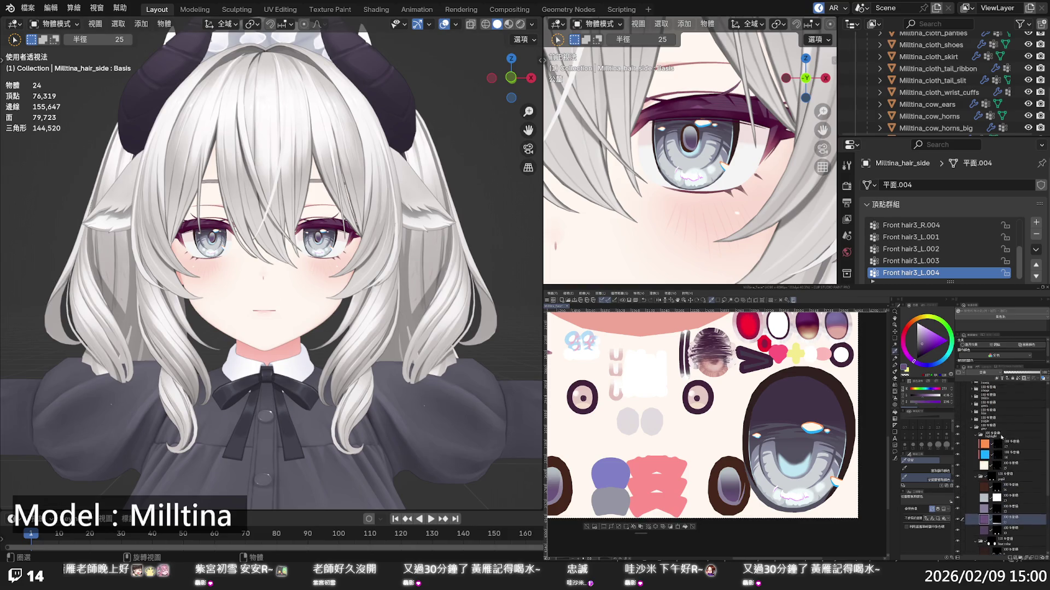
scroll(1001, 436, "up", 3)
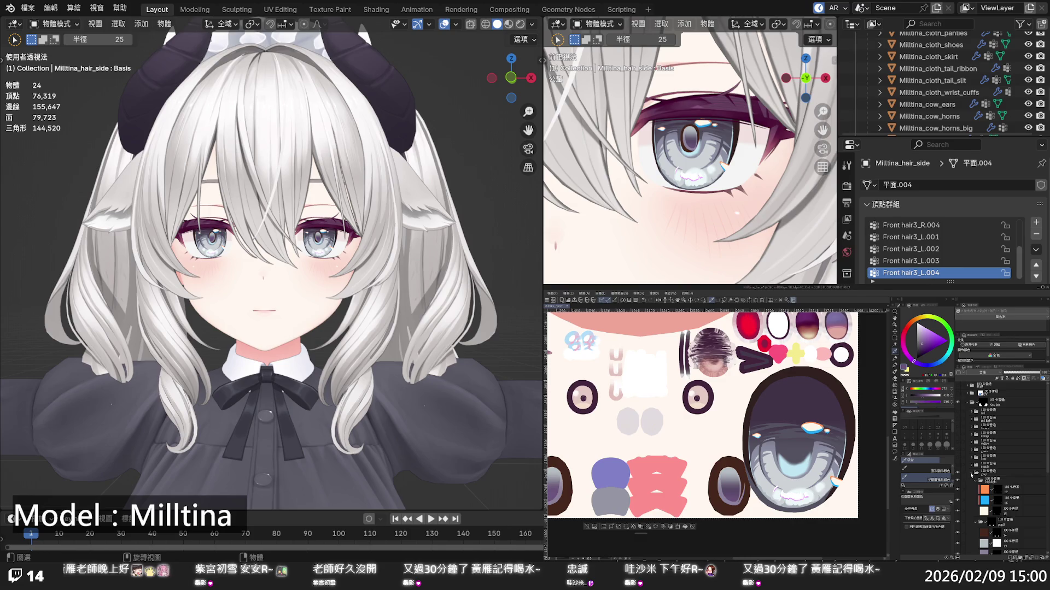
left_click(971, 475)
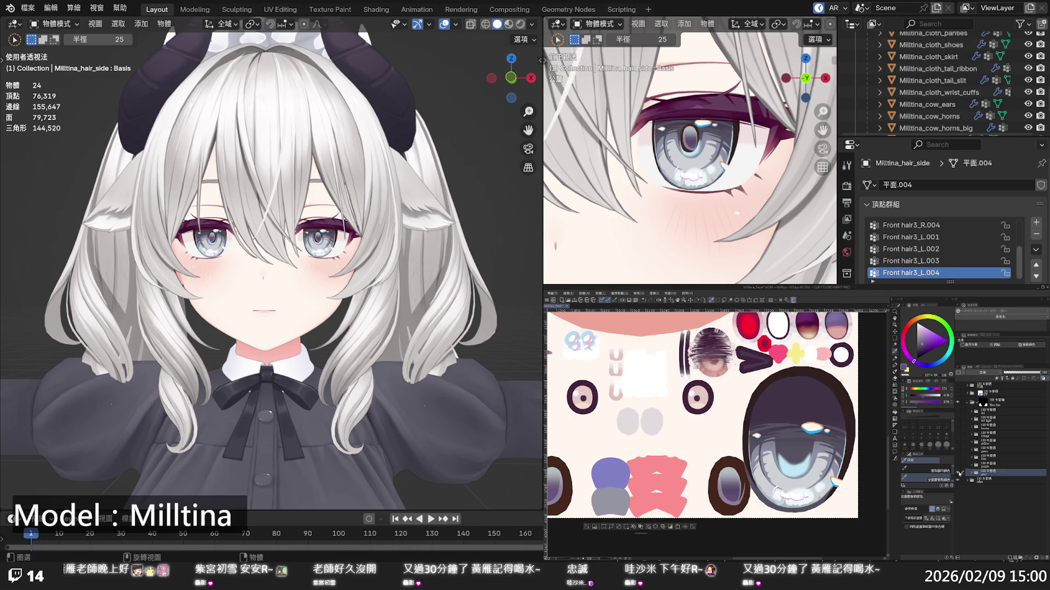
left_click(970, 474)
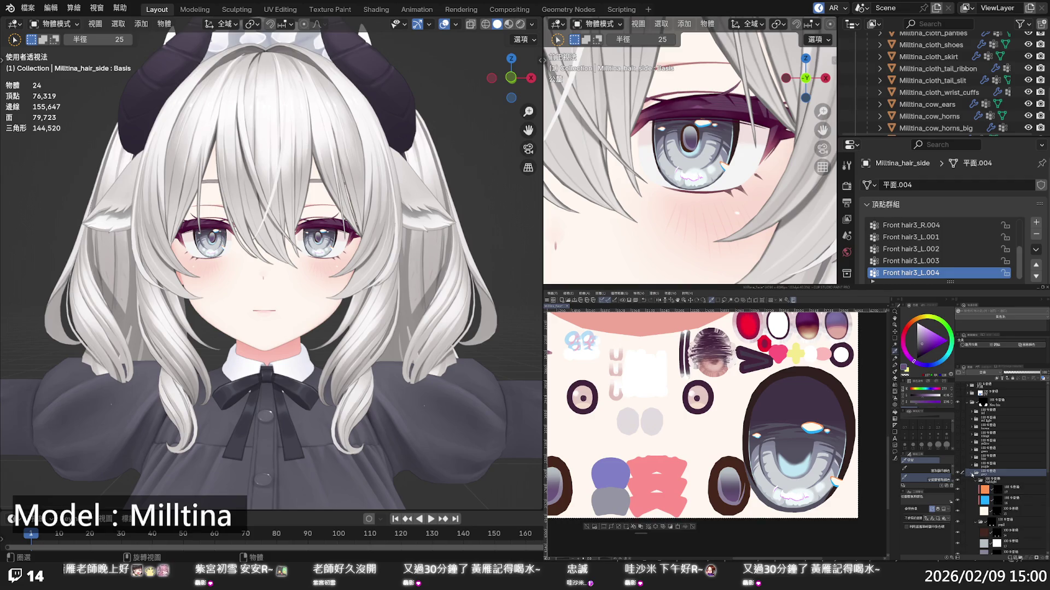
left_click(960, 474)
left_click(960, 473)
Pick a light blue hue on the colour wheel
scroll(968, 478, "down", 5)
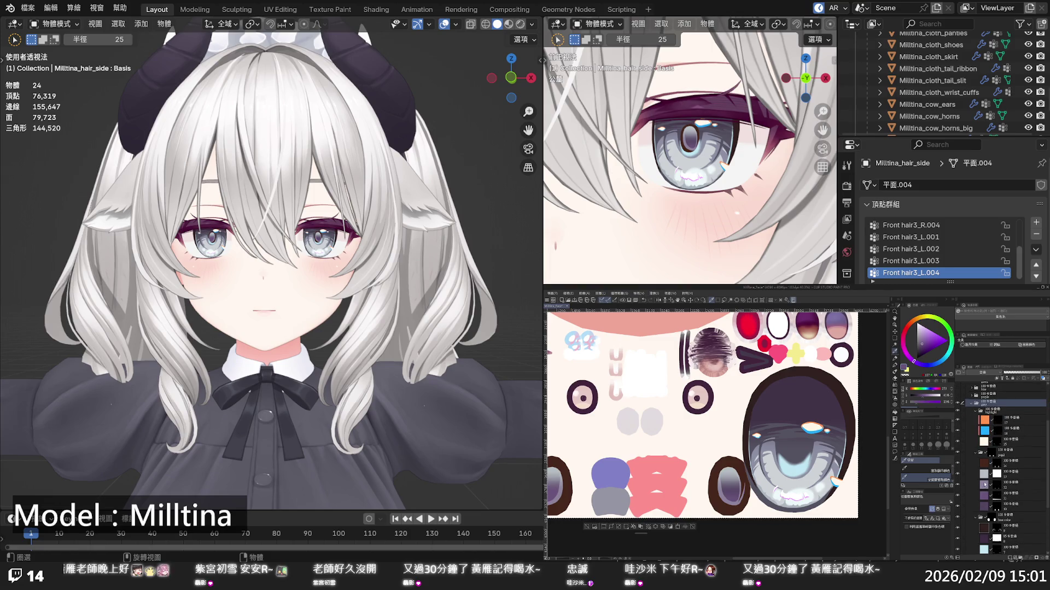
scroll(984, 482, "down", 3)
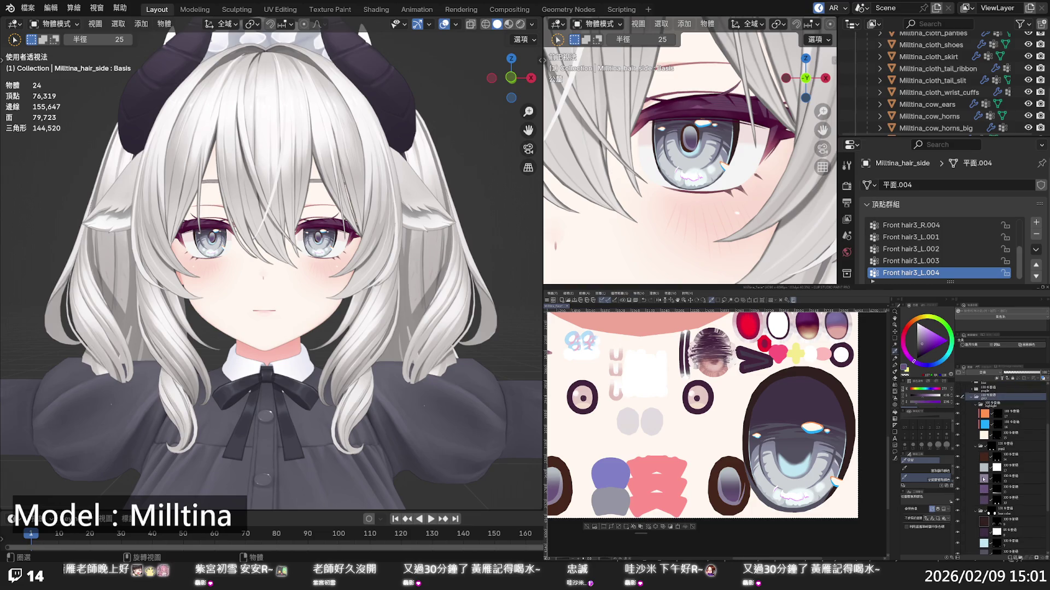
scroll(983, 479, "down", 3)
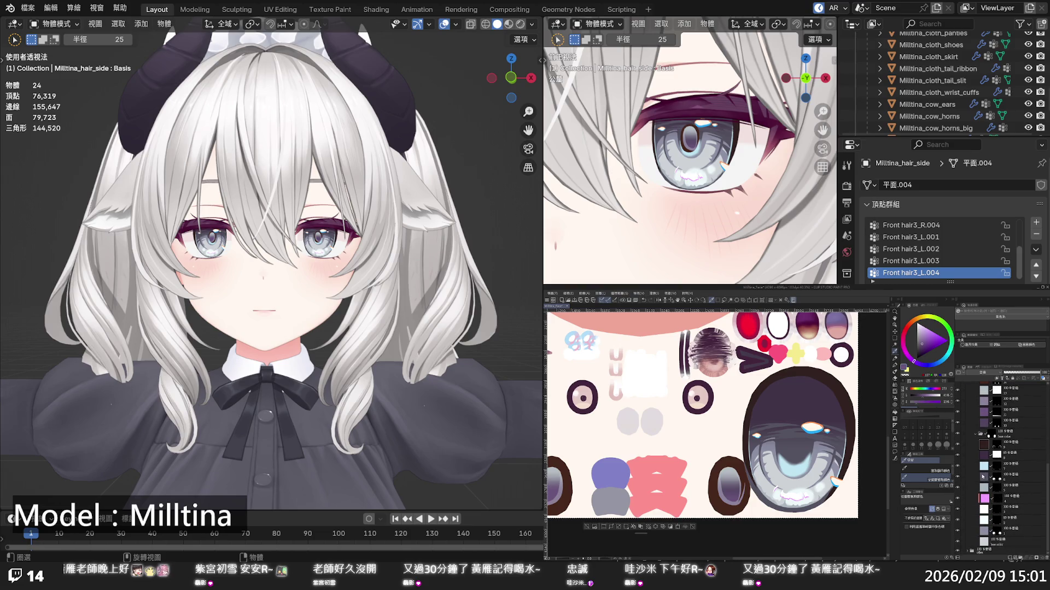
left_click(943, 360)
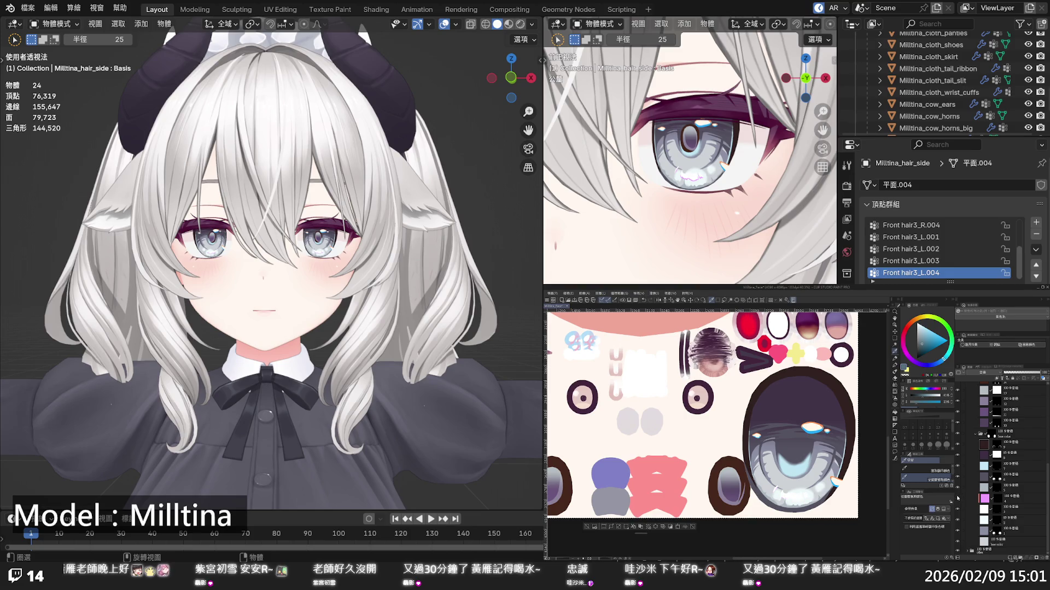
Select the pink highlight layer, shift the colour to cyan, and fill the lower iris highlight
left_click(986, 499)
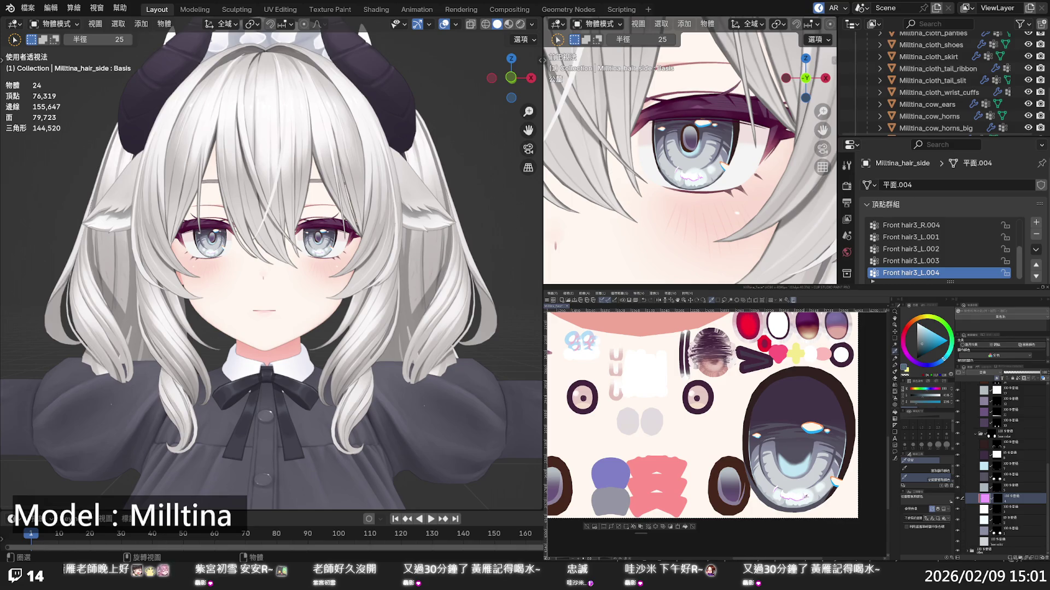
scroll(796, 495, "up", 4)
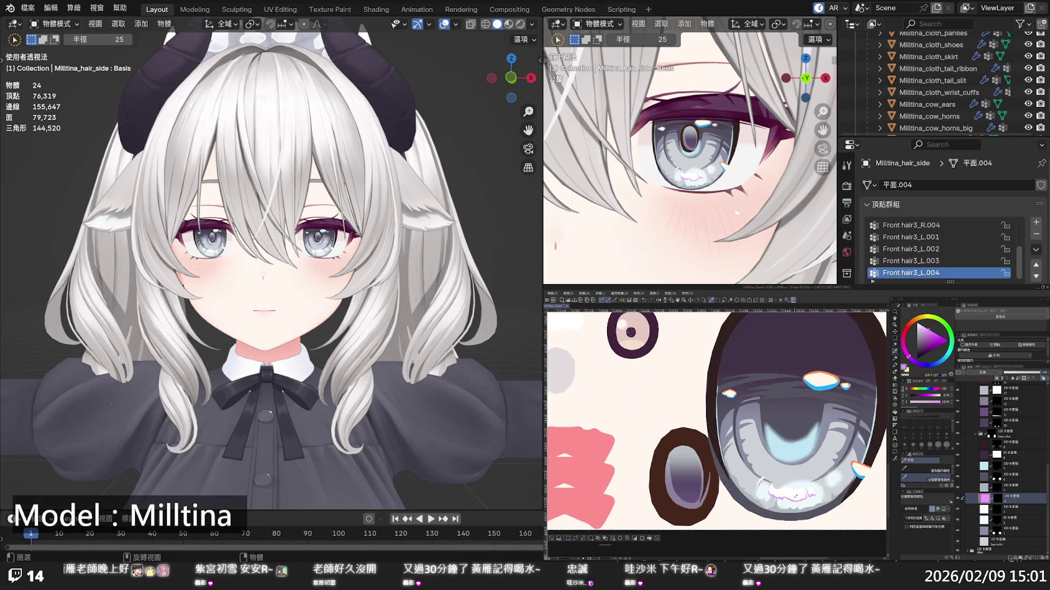
mouse_move(924, 365)
left_mouse_down()
mouse_move(946, 359)
mouse_move(930, 331)
left_mouse_up()
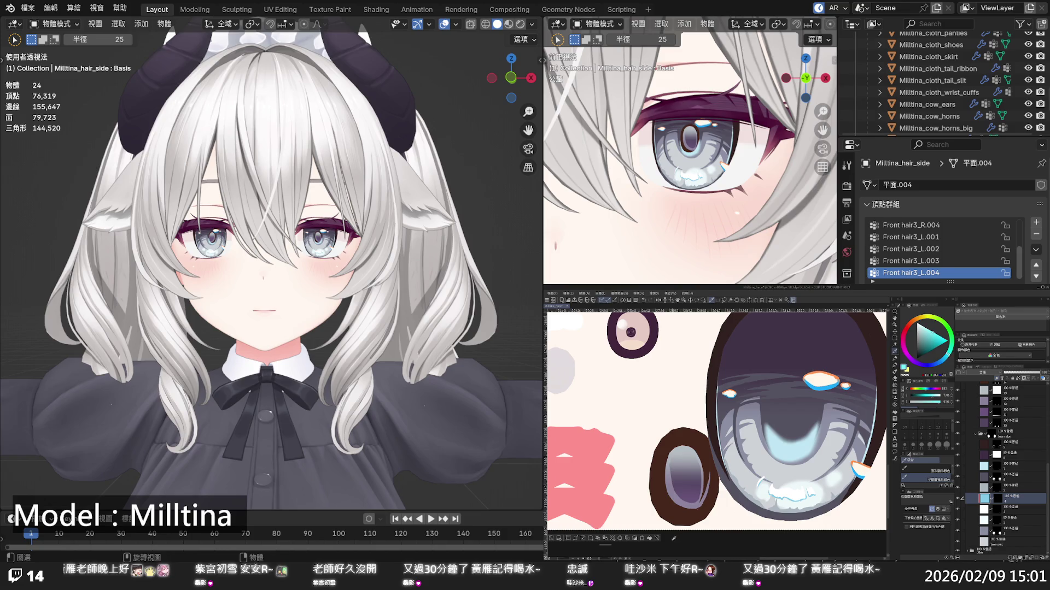
left_click(652, 538)
scroll(420, 412, "down", 5)
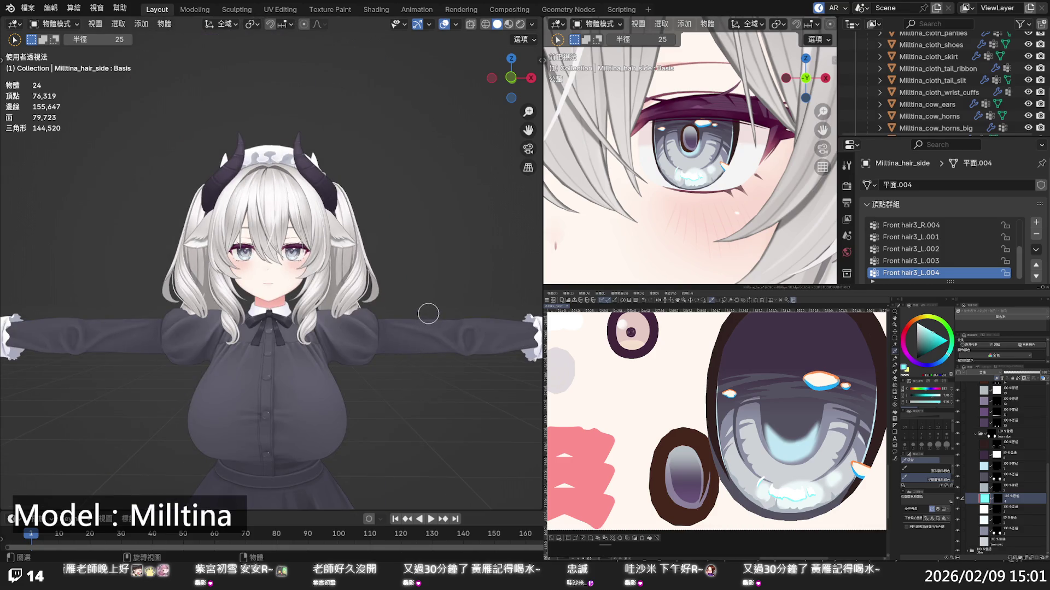
Fill layer 17's orange highlights with light yellow and frame the whole avatar in Blender
scroll(340, 249, "up", 3)
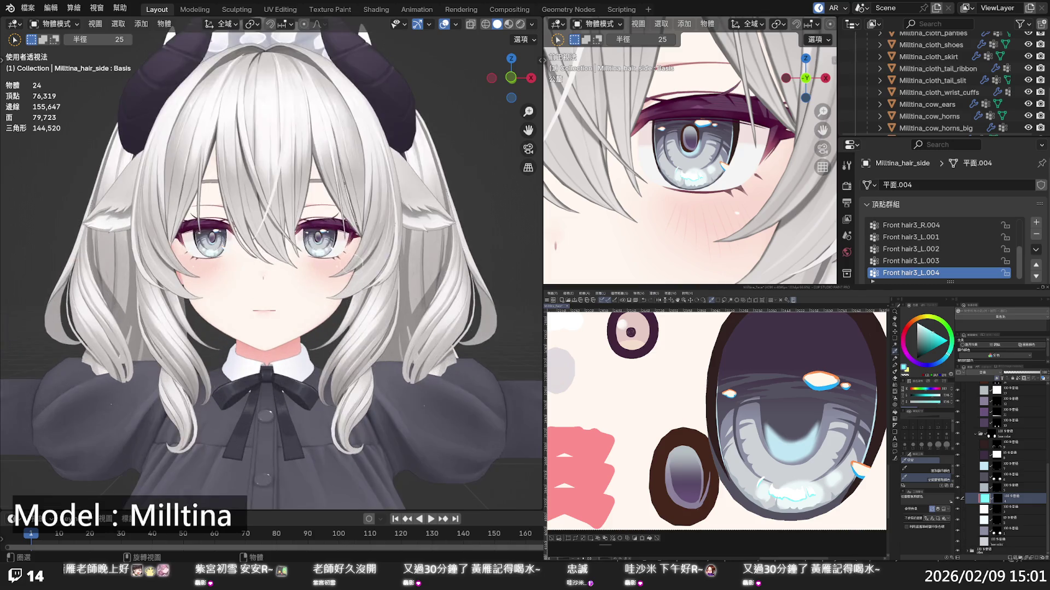
scroll(421, 246, "up", 2)
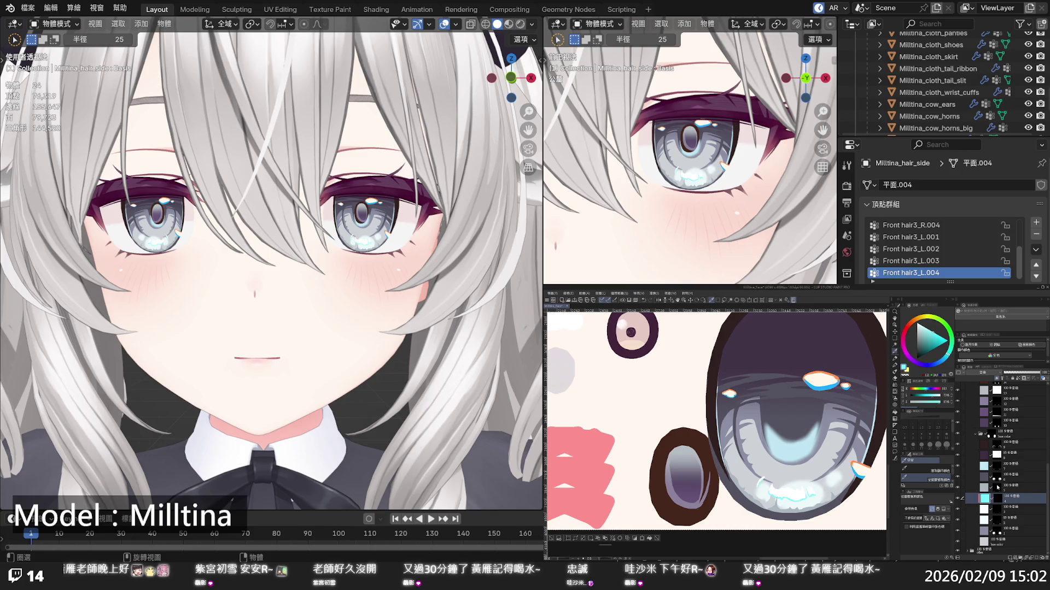
scroll(996, 487, "up", 5)
left_click(988, 426)
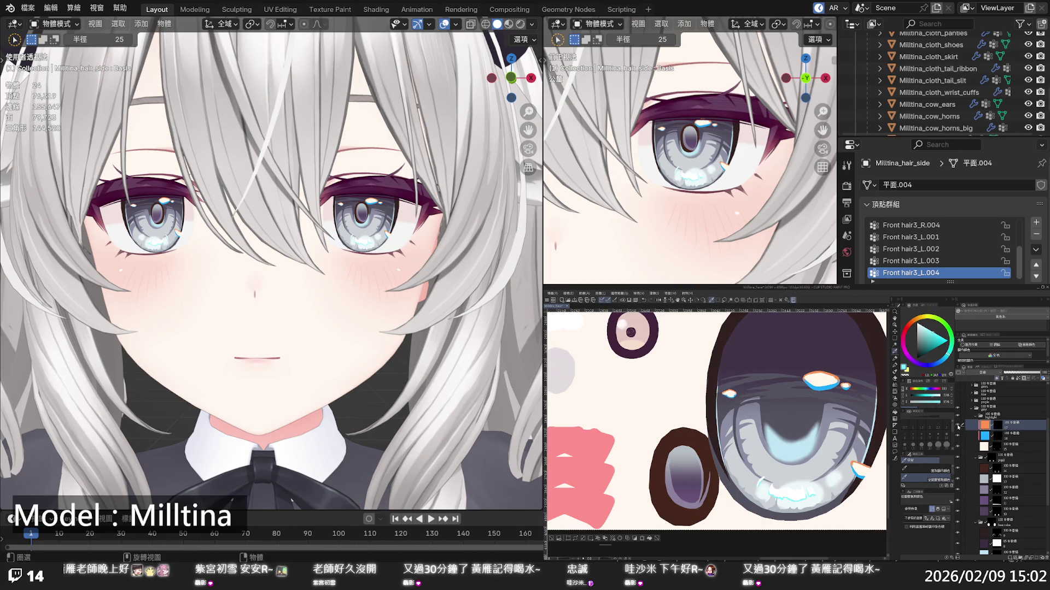
left_click(906, 370)
key("alt+BackSpace")
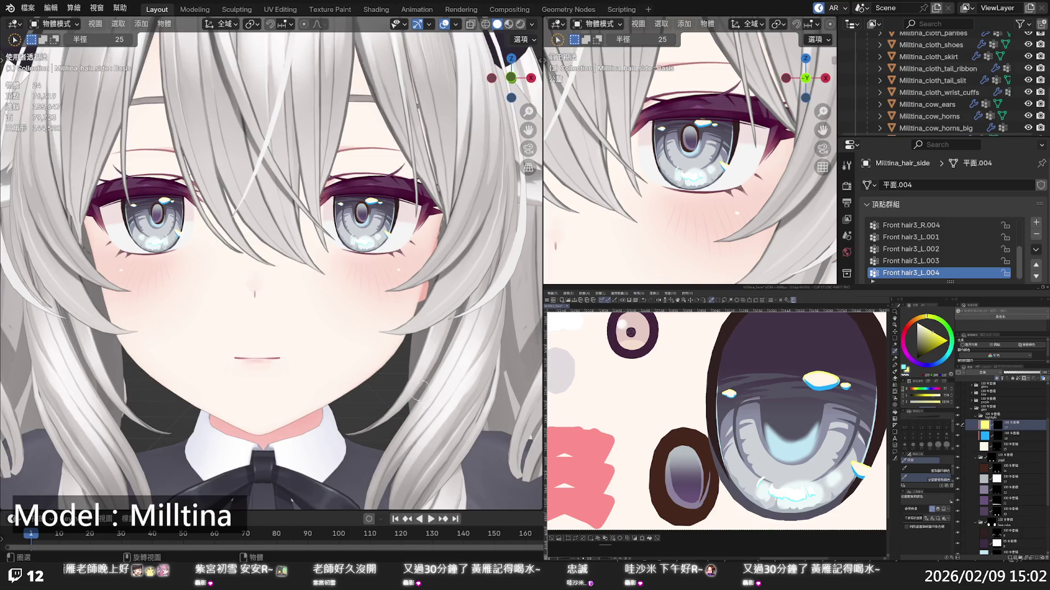
key("KP_Decimal")
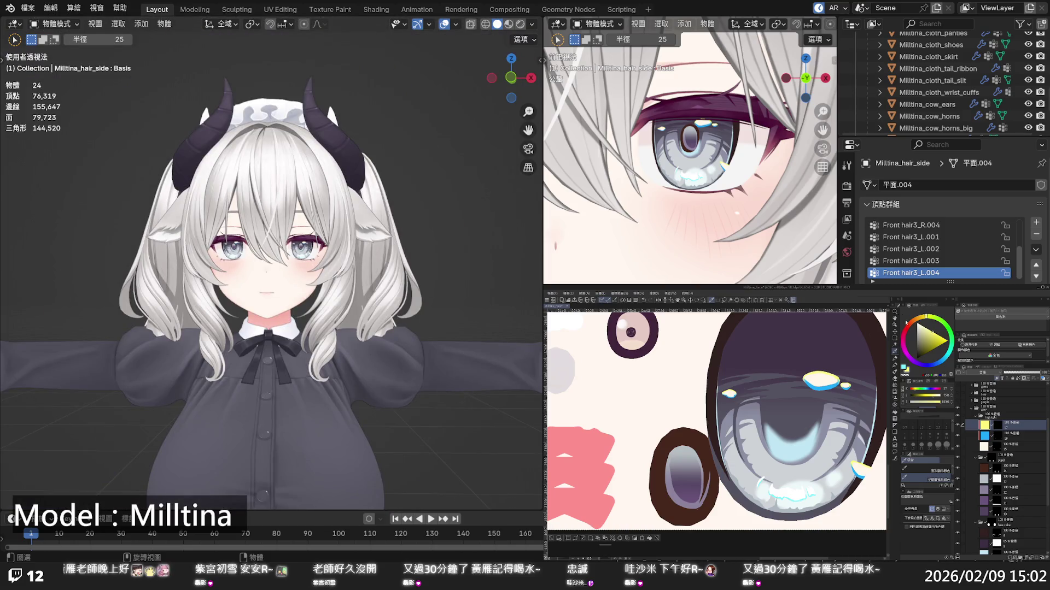
Warm the yellow highlights slightly toward orange, review the face close-up, and select the blue highlight layer
left_click_drag(925, 321, 922, 317)
left_click(649, 539)
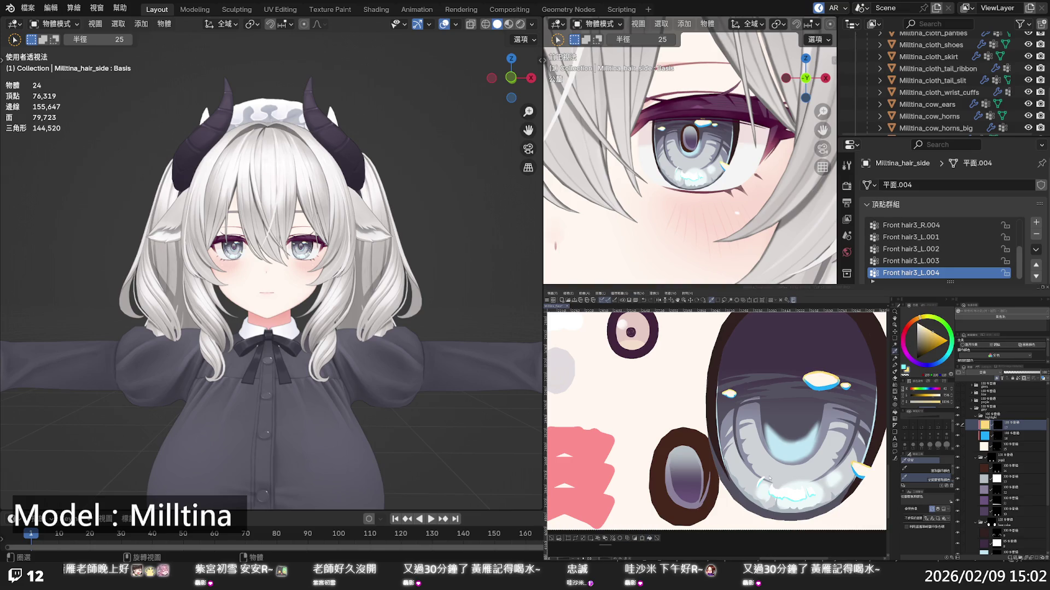
scroll(309, 241, "up", 10)
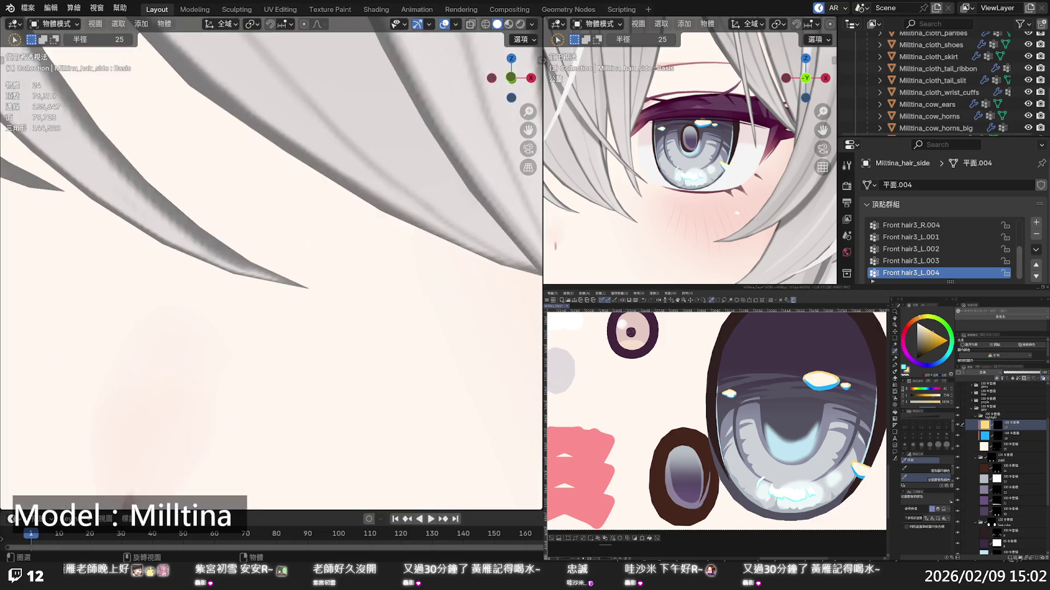
scroll(309, 240, "down", 5)
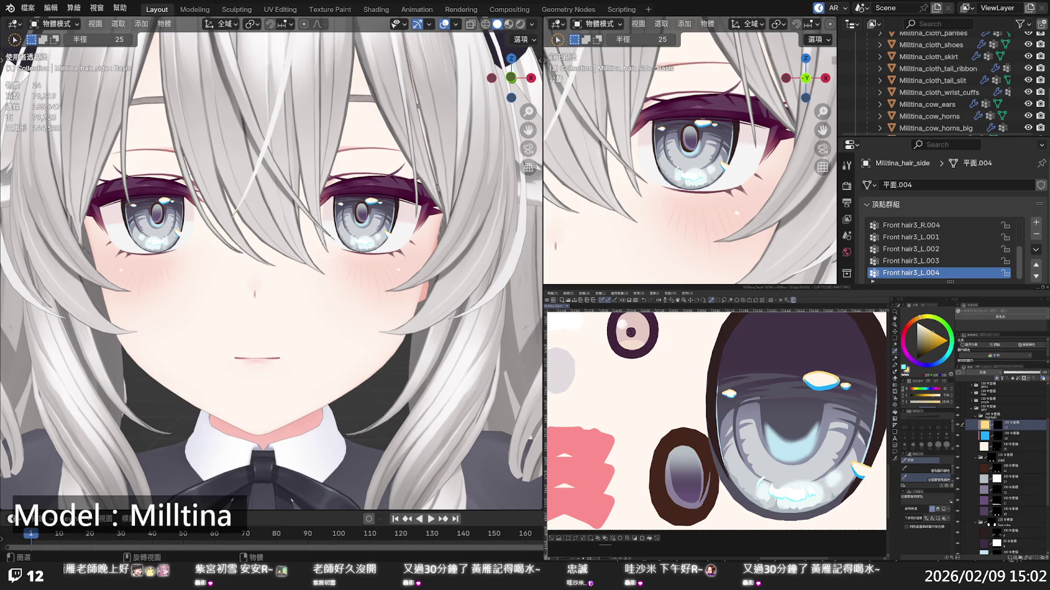
scroll(365, 273, "down", 5)
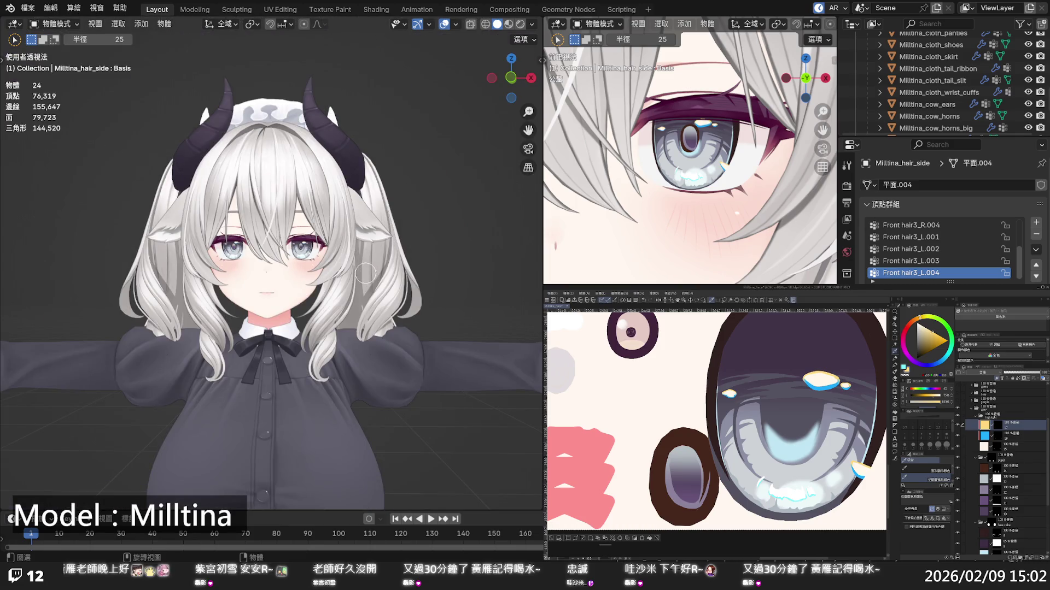
scroll(365, 273, "down", 1)
scroll(370, 269, "down", 1)
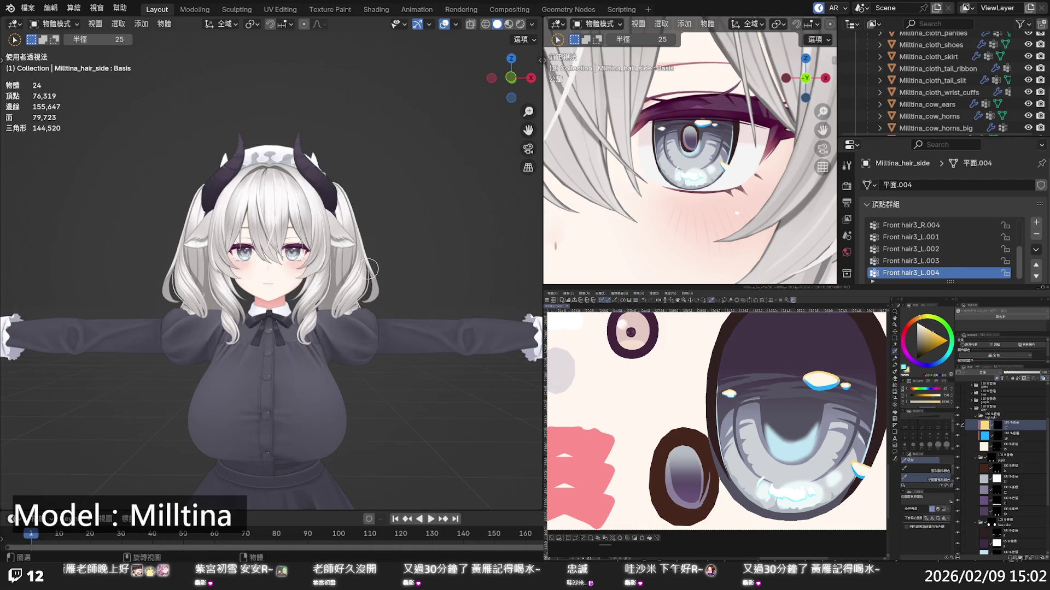
scroll(370, 269, "up", 2)
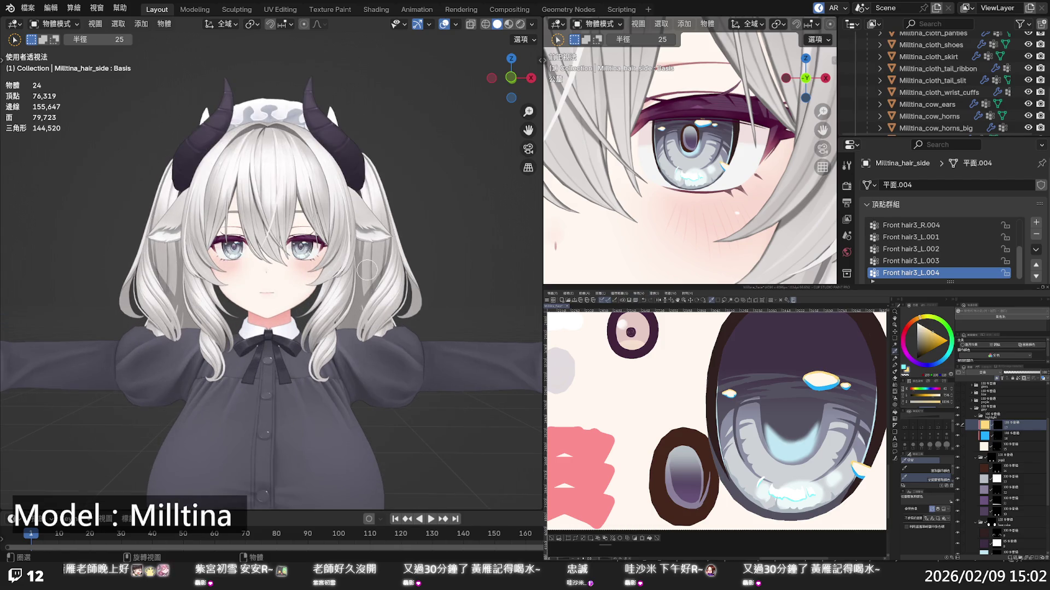
scroll(365, 272, "up", 5)
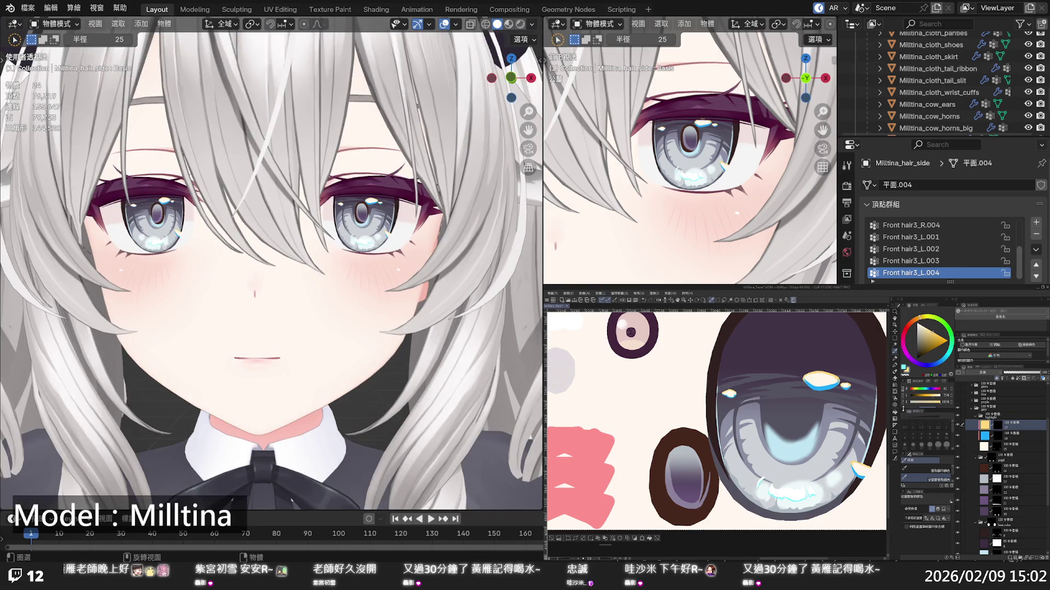
left_click(986, 436)
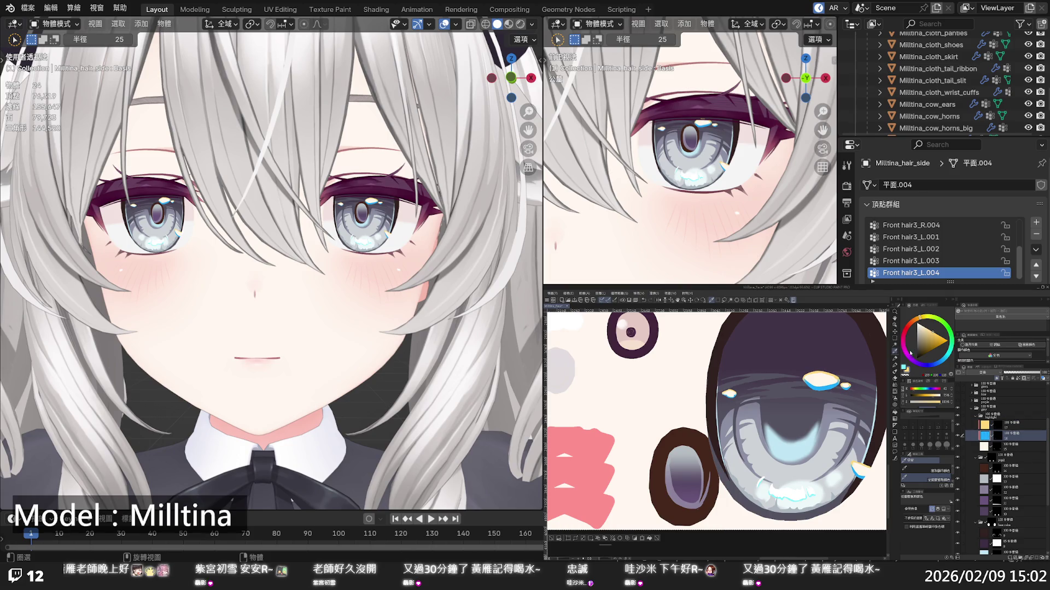
left_click(919, 365)
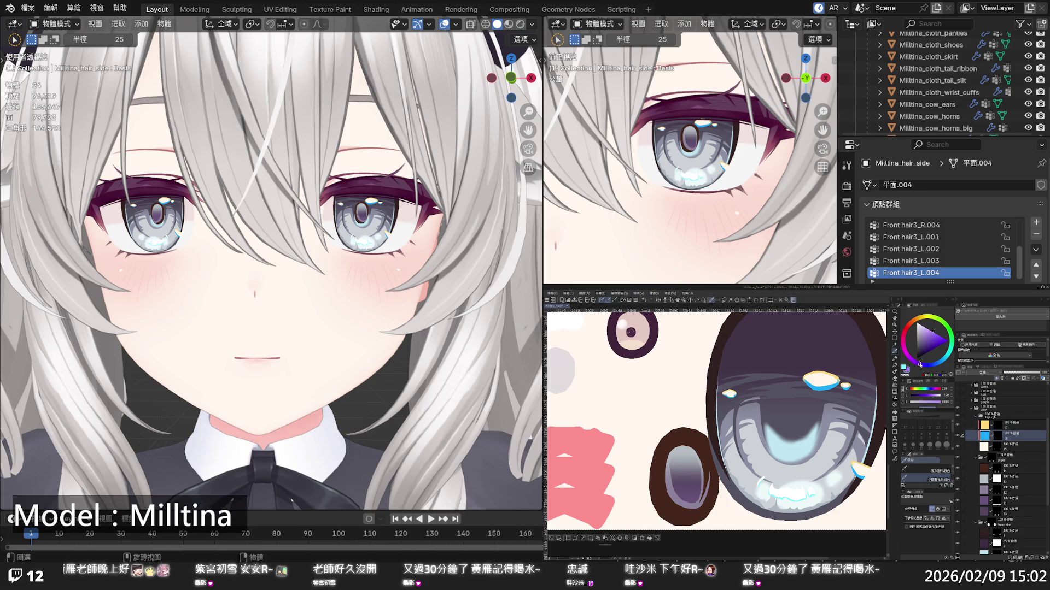
left_click_drag(920, 365, 928, 365)
scroll(397, 316, "down", 4)
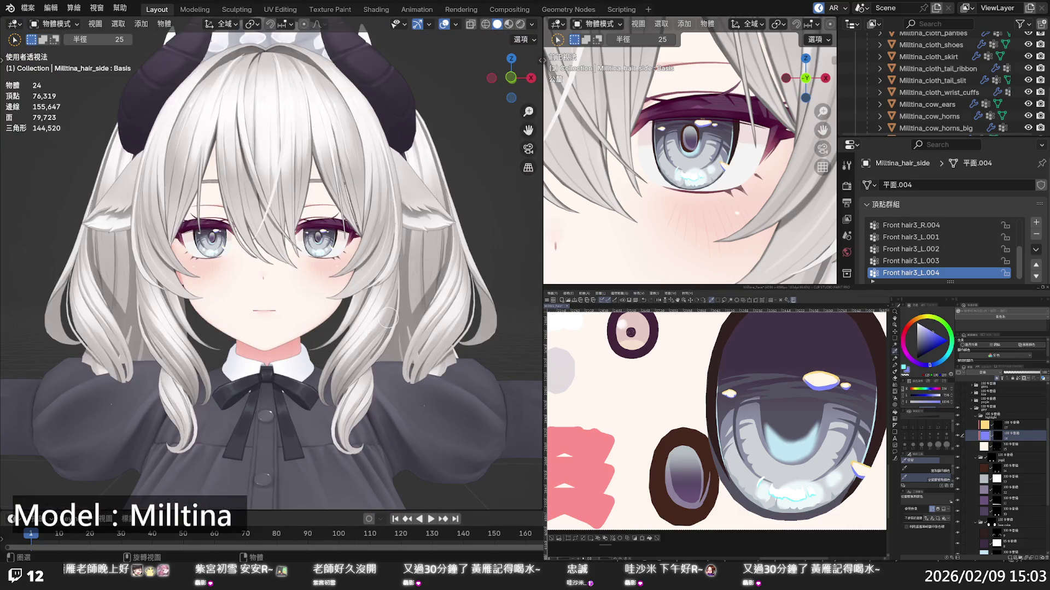
scroll(389, 316, "down", 2)
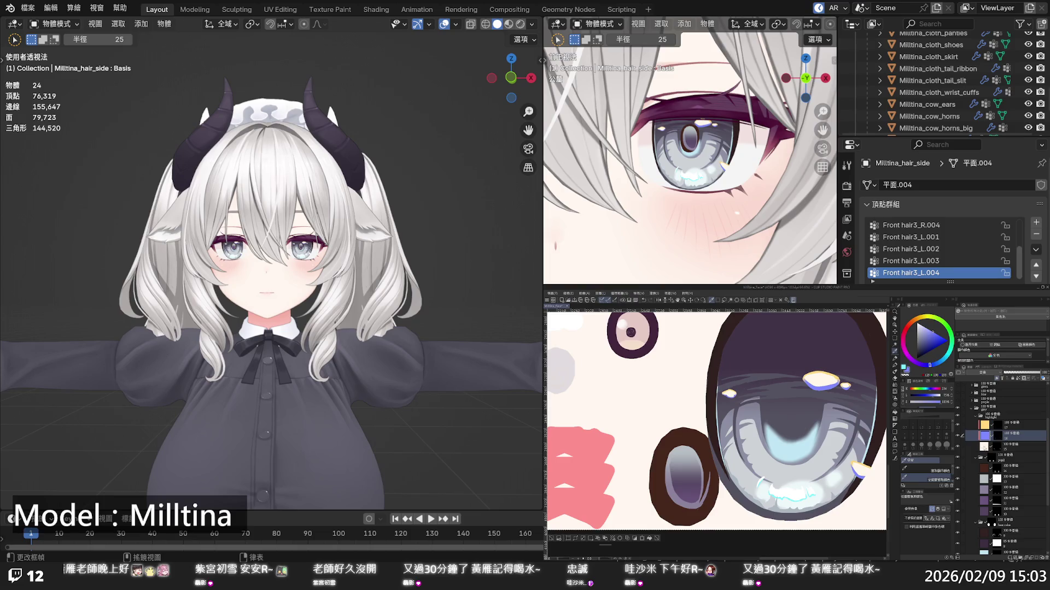
left_click(1000, 446)
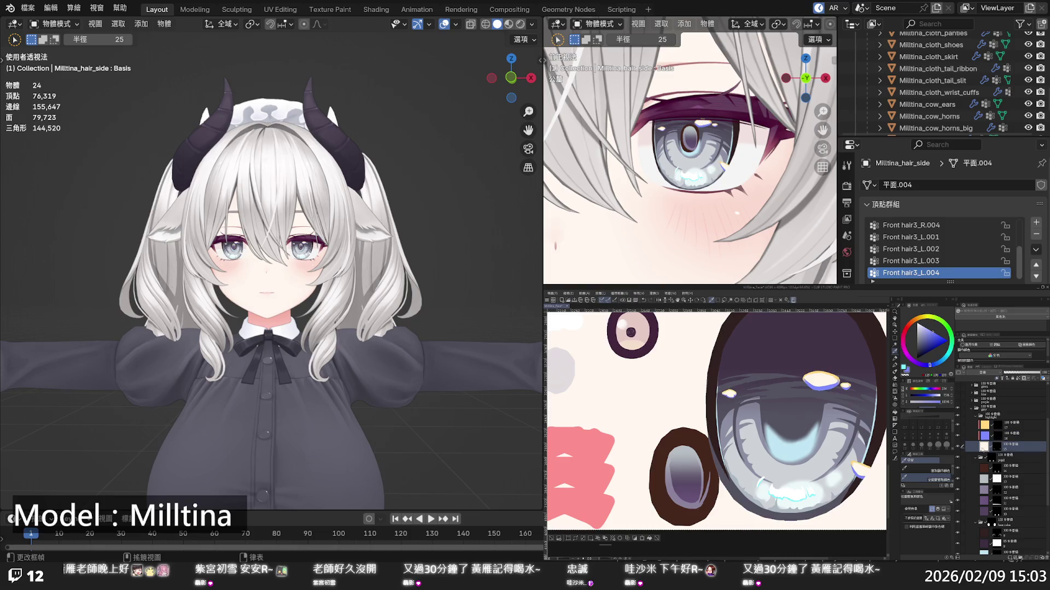
left_click(939, 334)
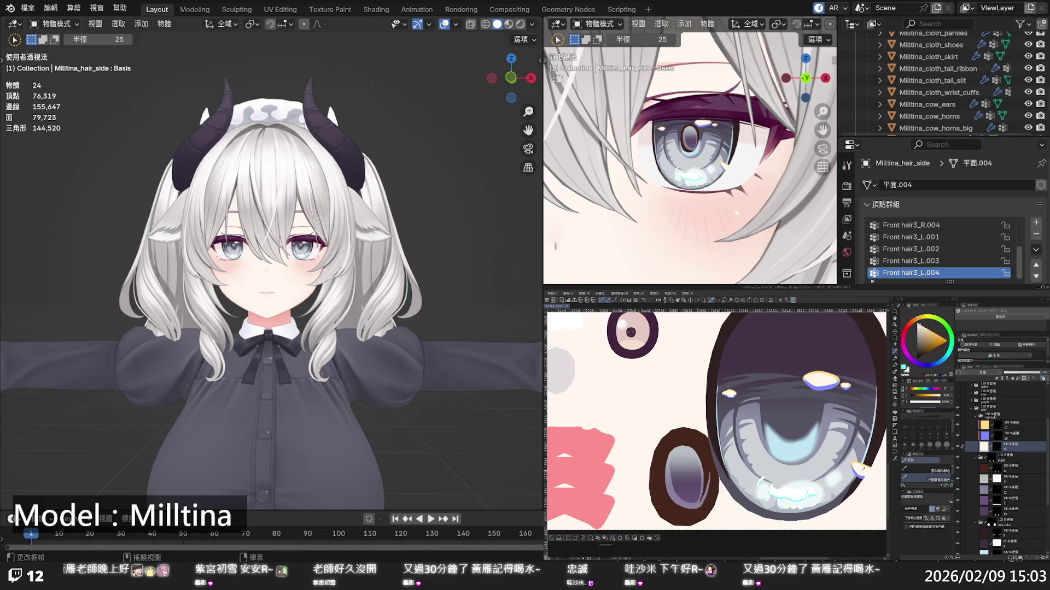
left_click(932, 365)
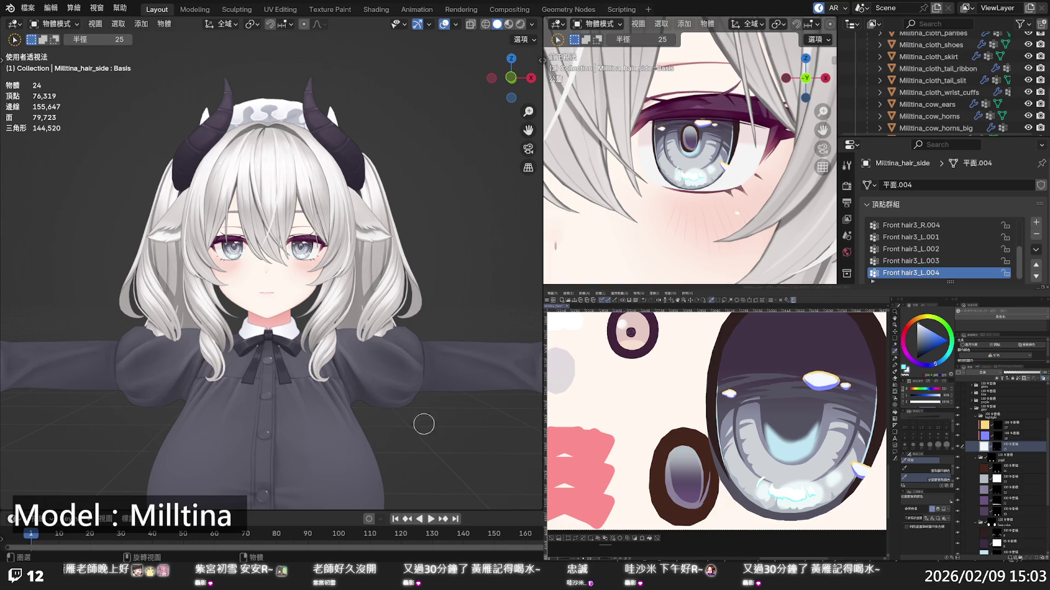
scroll(361, 254, "up", 3)
scroll(342, 238, "up", 4)
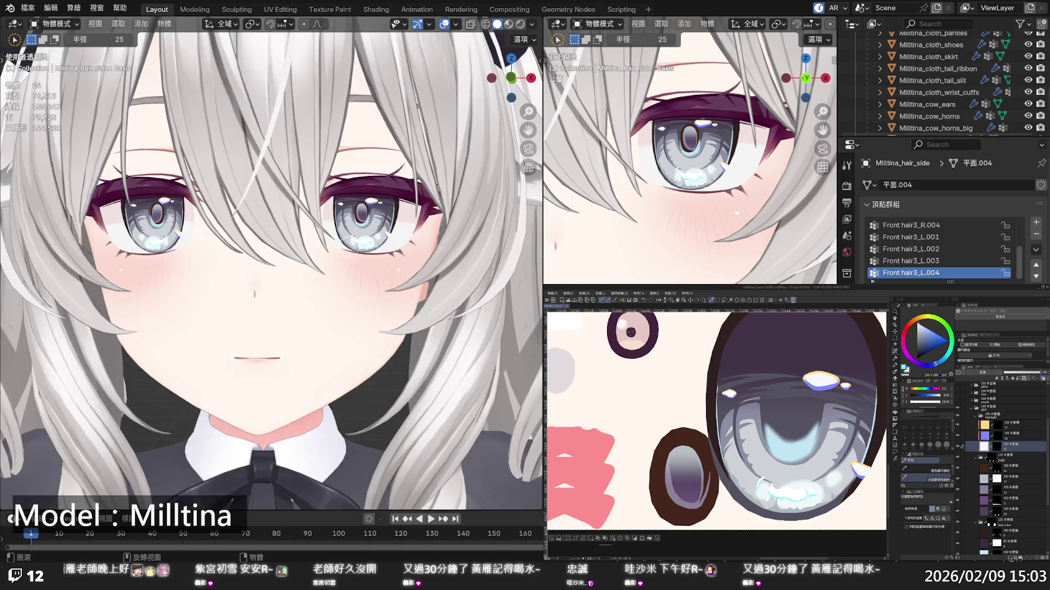
scroll(341, 238, "down", 2)
key("shift")
left_click(672, 518)
scroll(397, 186, "down", 8)
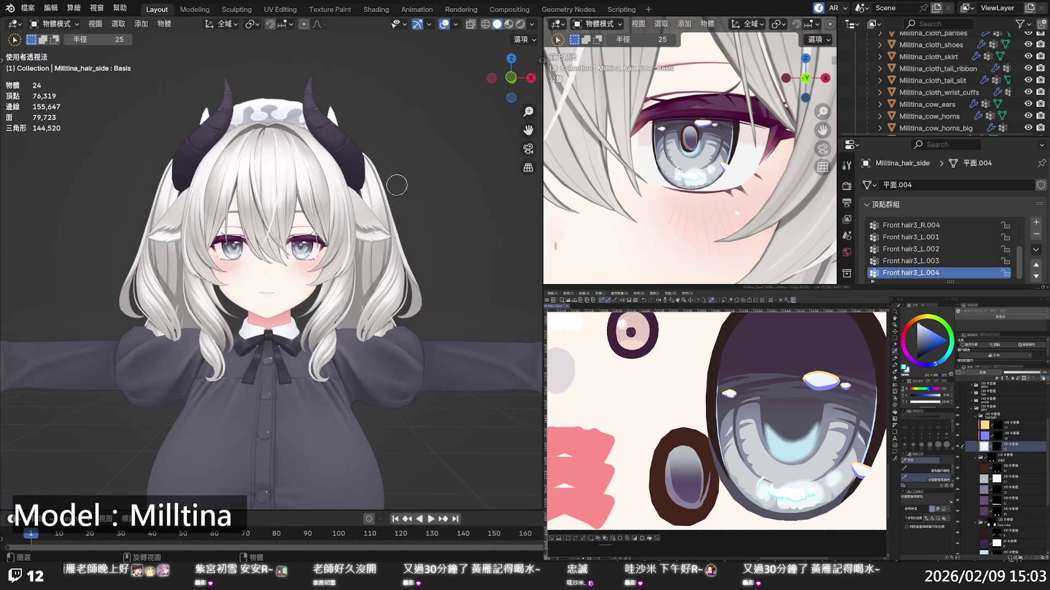
scroll(397, 185, "up", 3)
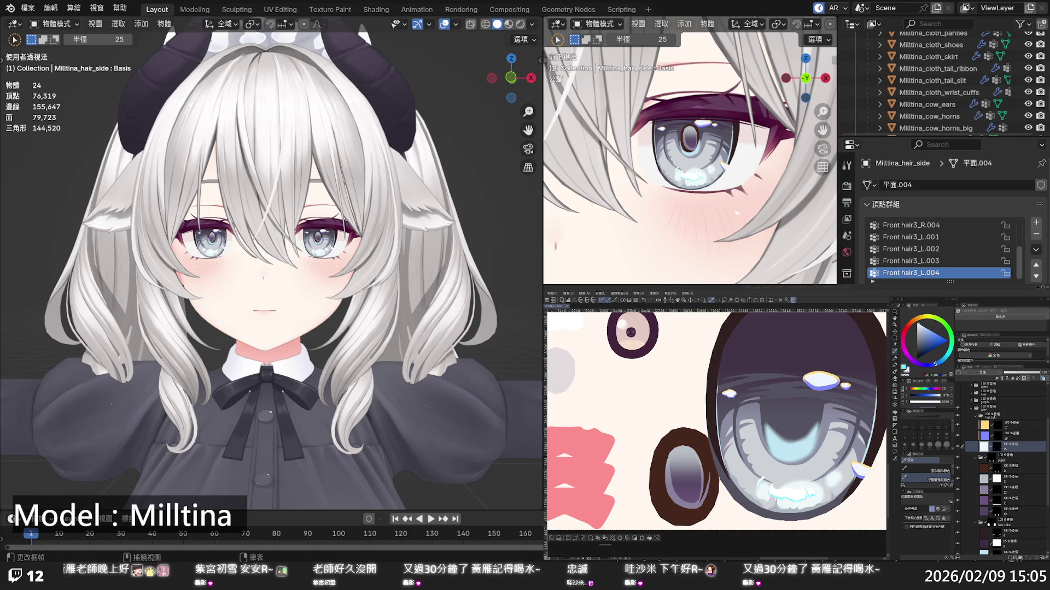
scroll(798, 432, "down", 6)
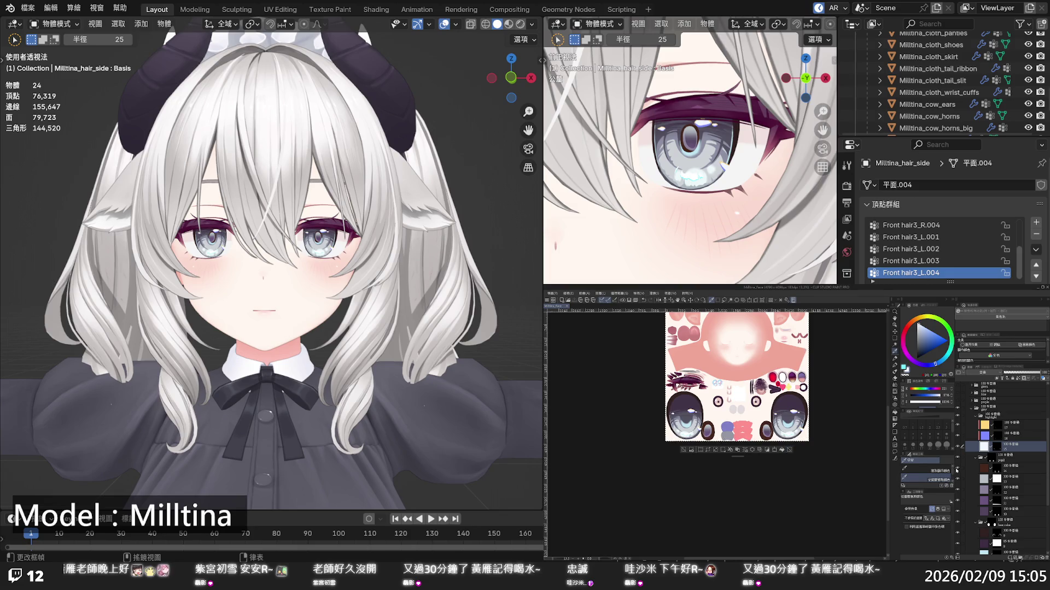
Collapse the grey eye folder and make the purple eye folder visible
left_click(972, 408)
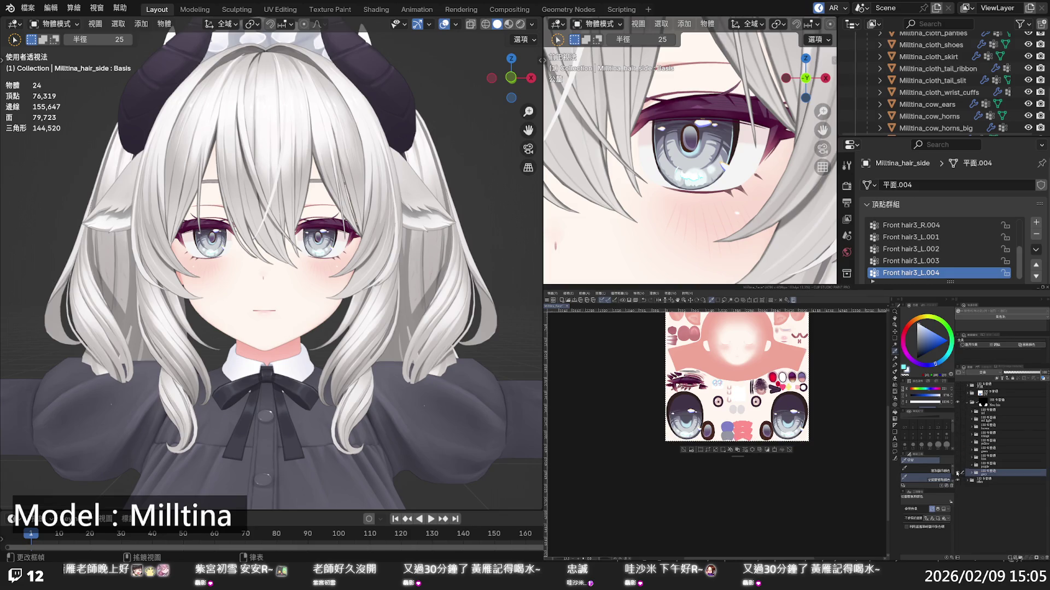
scroll(846, 437, "down", 1)
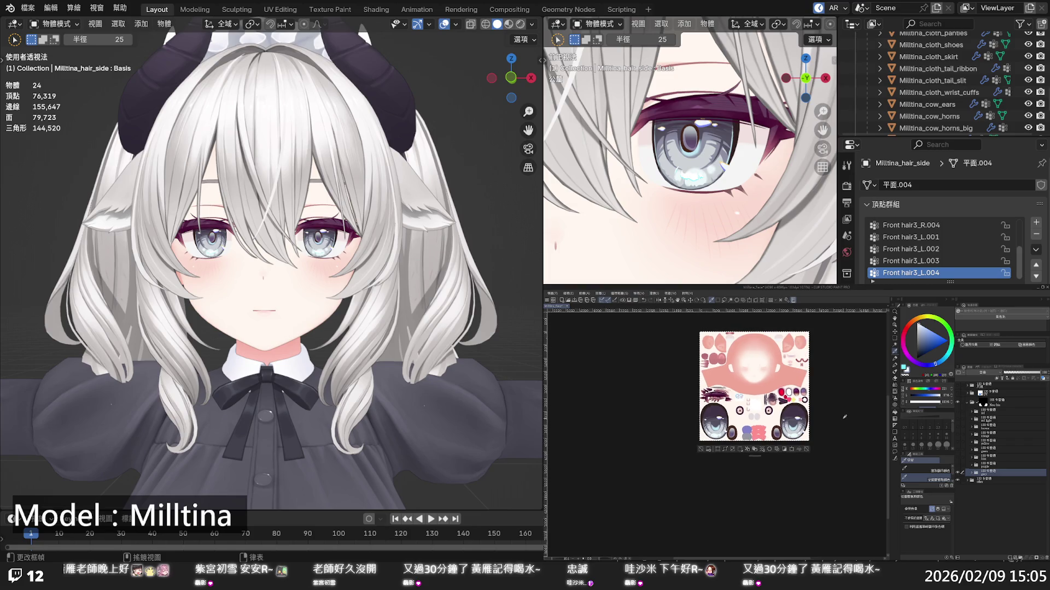
scroll(845, 416, "up", 4)
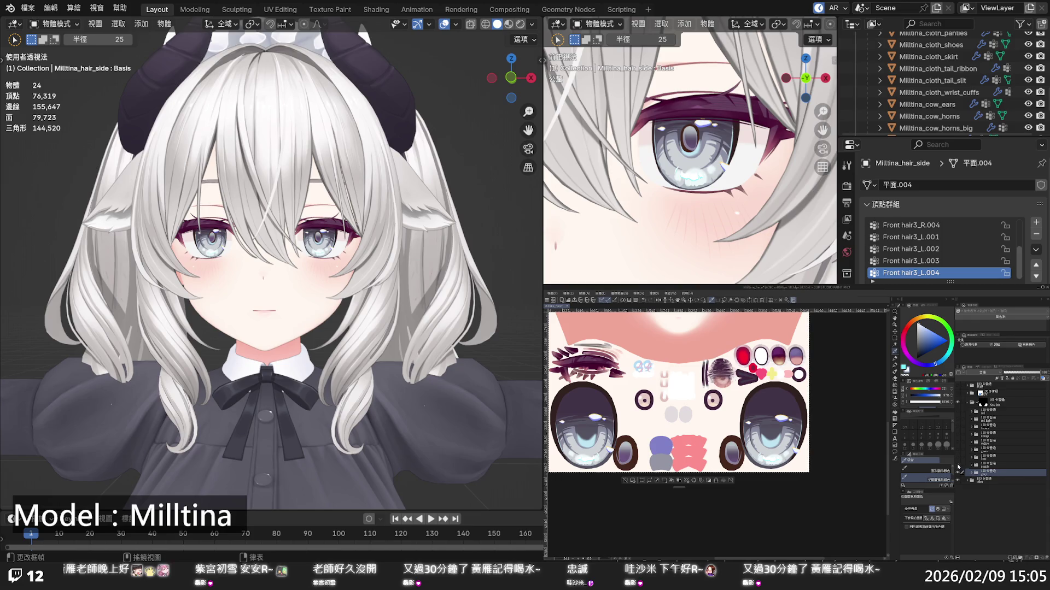
left_click(958, 467)
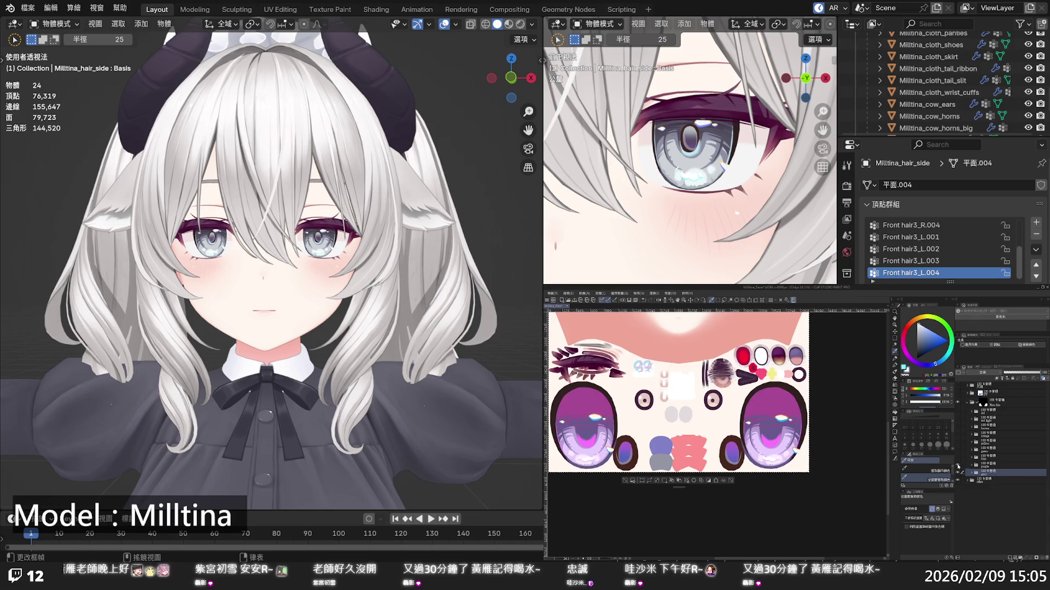
Compare the eye colour variants, leave the purple one visible, and save with Ctrl+S
left_click(958, 466)
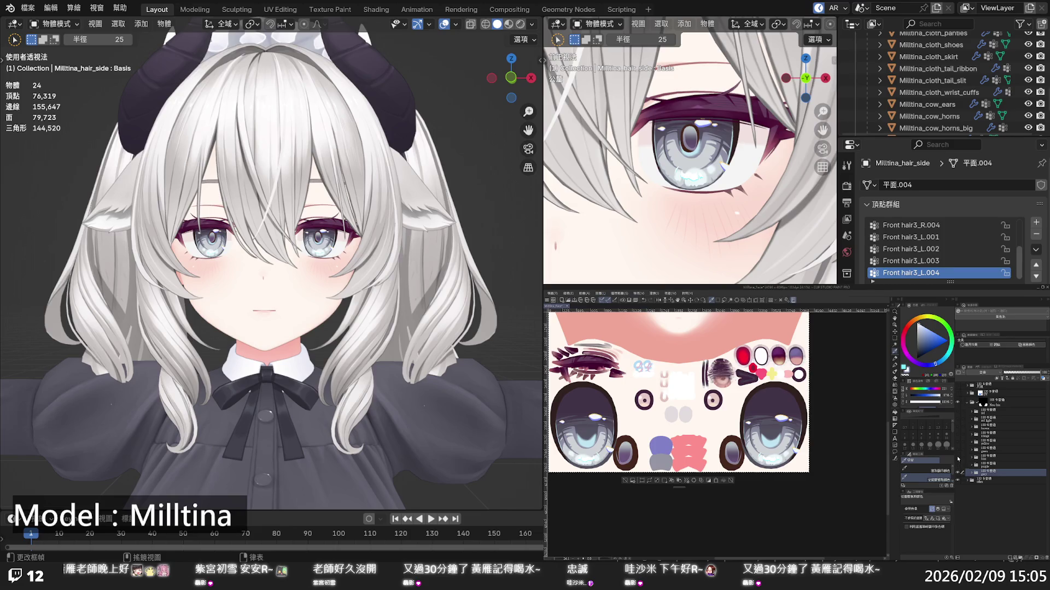
left_click(958, 463)
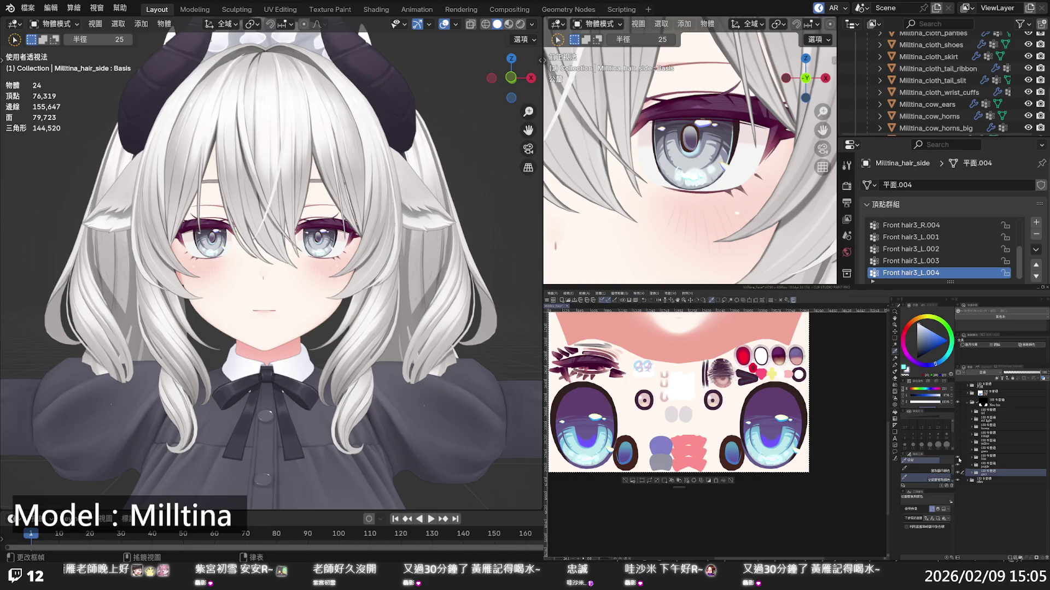
left_click(958, 461)
left_click(958, 461)
left_click(958, 461)
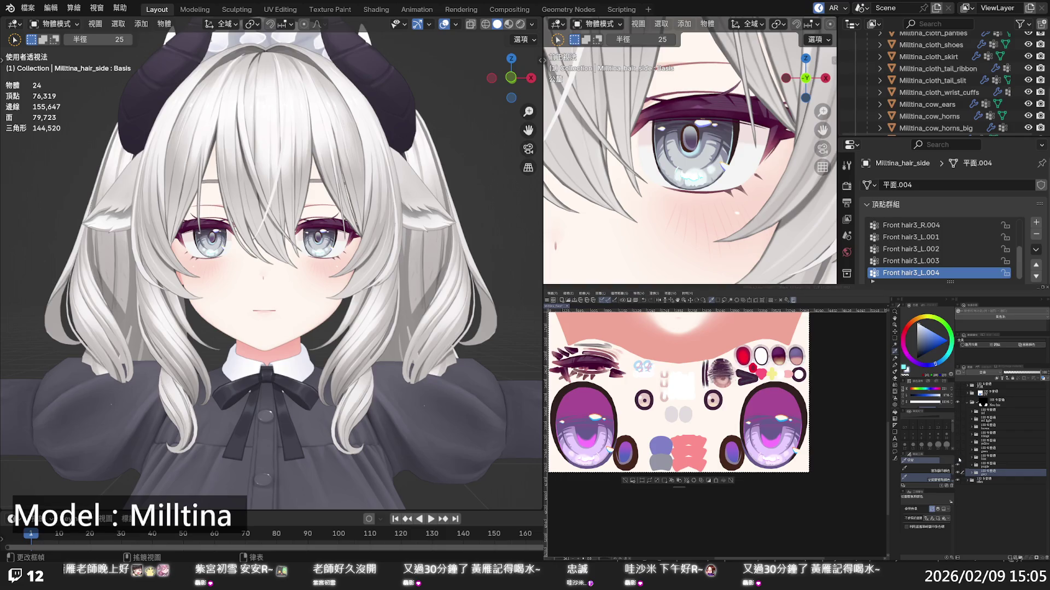
key("ctrl+s")
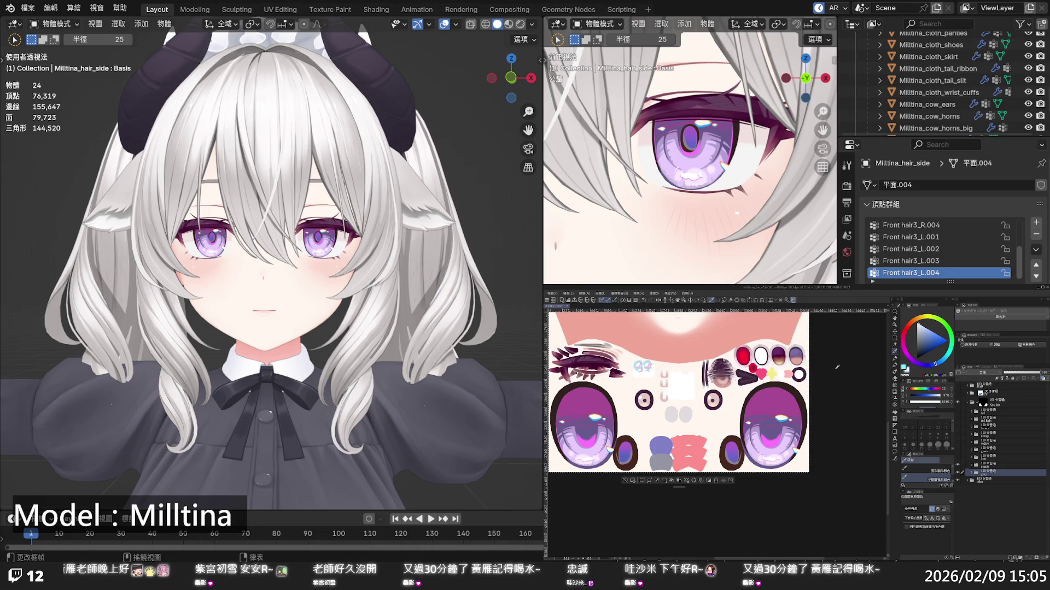
Expand the purple folder, select its base color and multiply layers, and shift the drawing colour to lavender
left_click(971, 465)
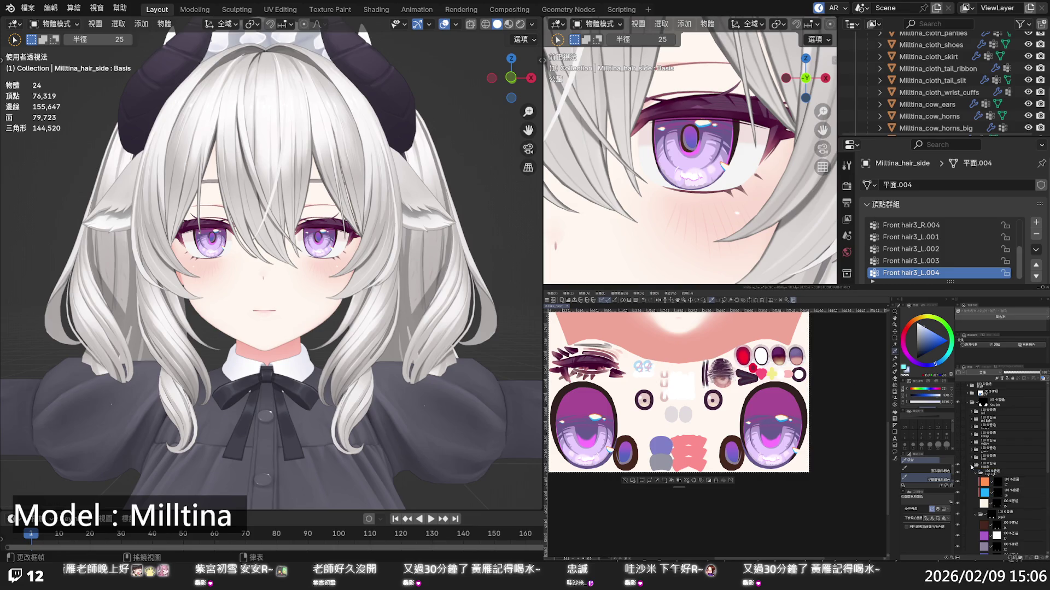
key("x")
scroll(1037, 449, "down", 10)
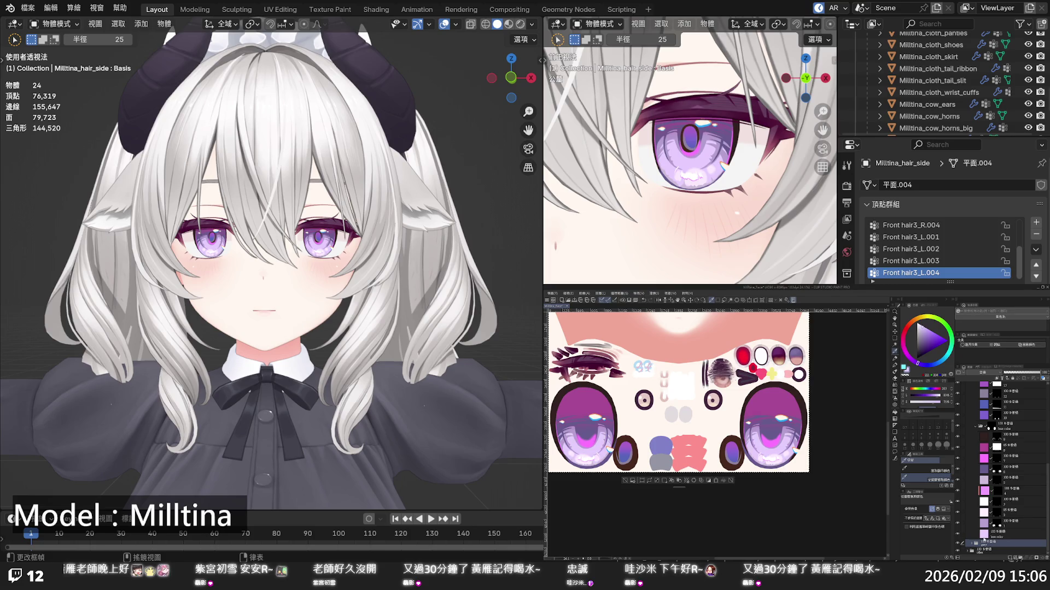
left_click(986, 535)
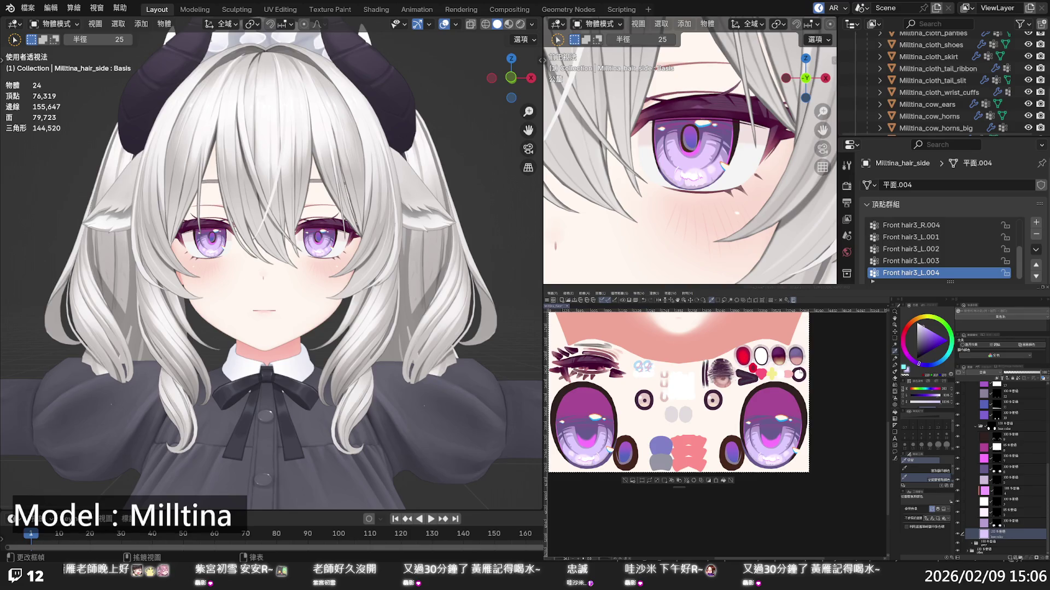
left_click(841, 347)
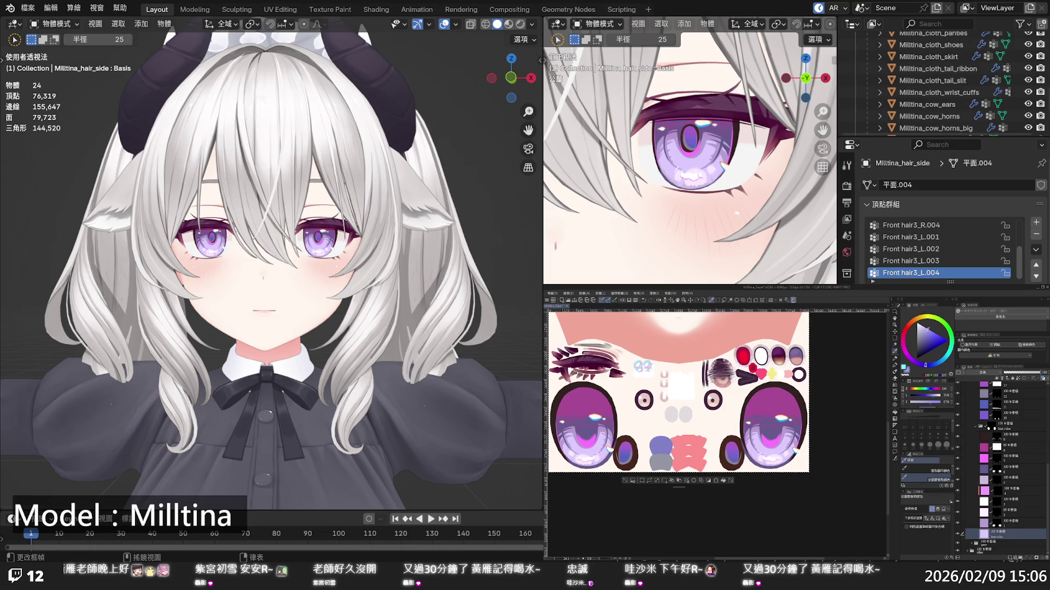
left_click(987, 524)
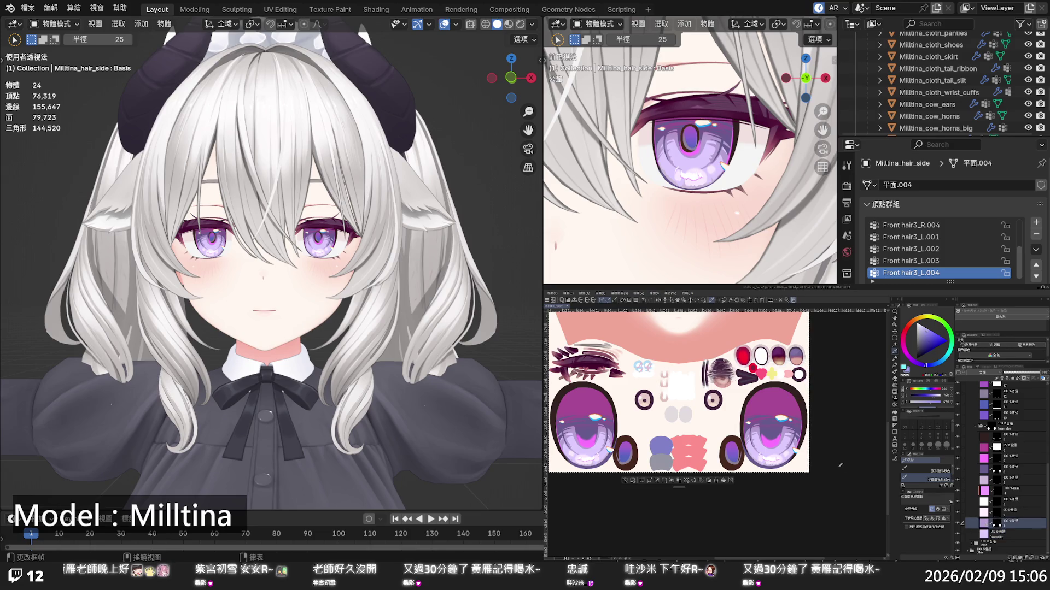
left_click_drag(926, 365, 919, 364)
Select another purple-eye layer and set the drawing colour to a fine-tuned pink-violet
left_click(981, 459)
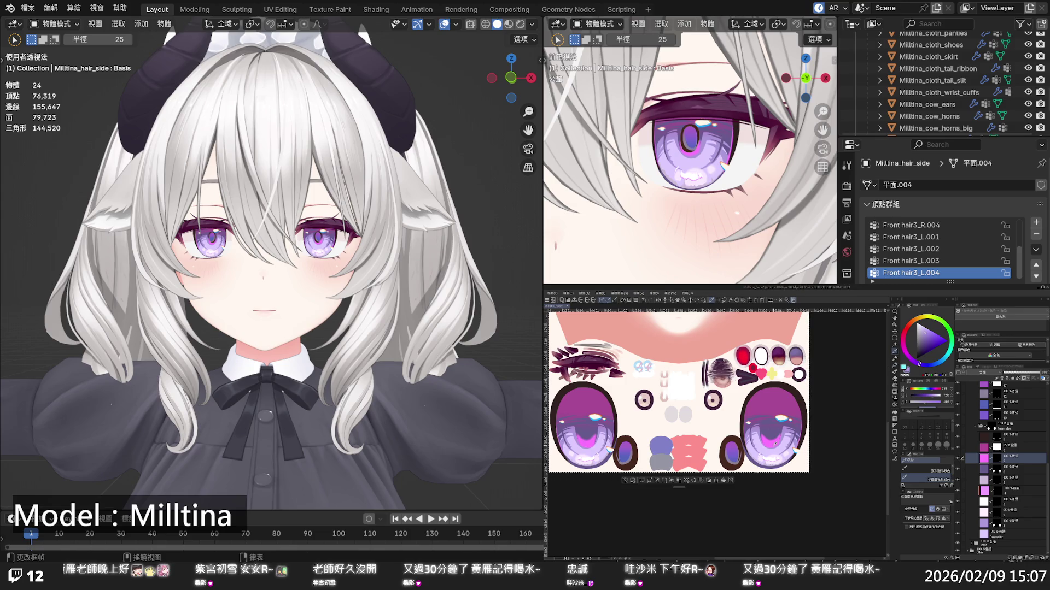
left_click(930, 345)
left_click(935, 333)
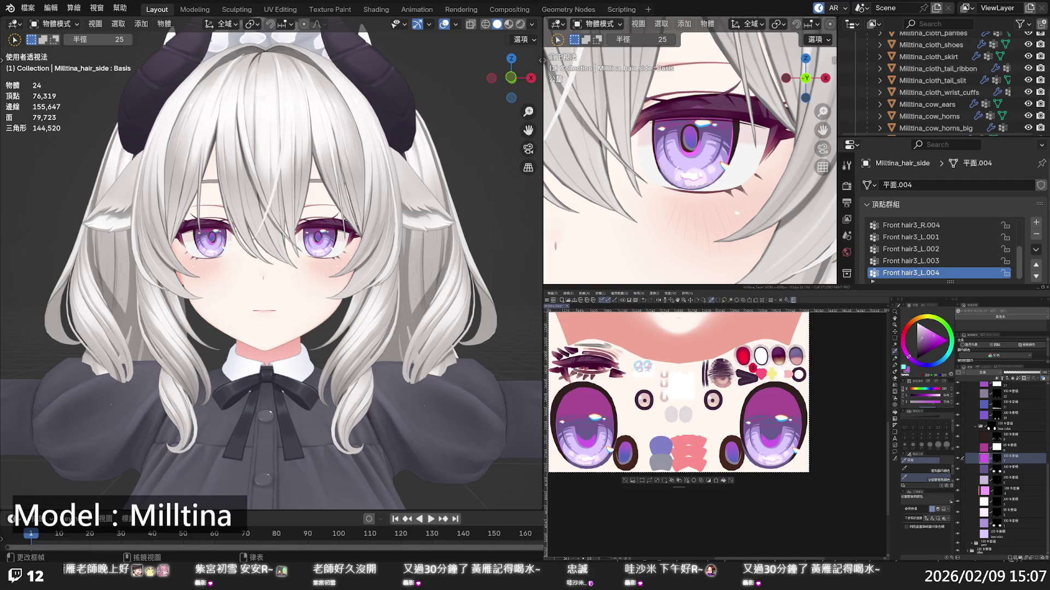
left_click(936, 332)
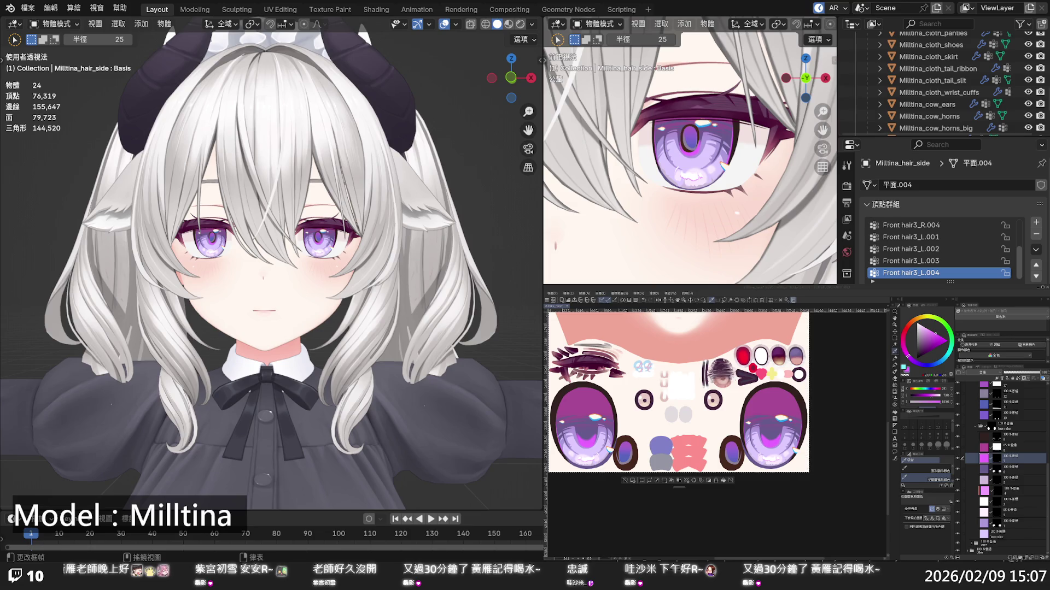
Orbit slightly around the avatar, then start and cancel a circle selection
scroll(321, 251, "down", 5)
scroll(320, 250, "up", 8)
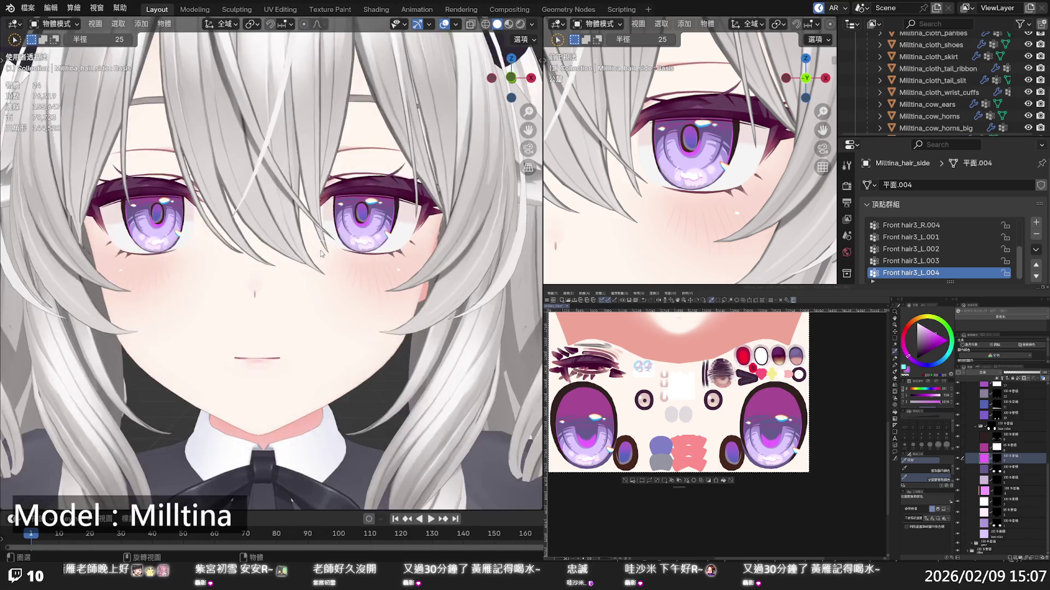
scroll(320, 251, "down", 5)
mouse_move(323, 262)
middle_mouse_down()
mouse_move(342, 301)
mouse_move(356, 300)
mouse_move(185, 284)
middle_mouse_up()
scroll(185, 284, "up", 4)
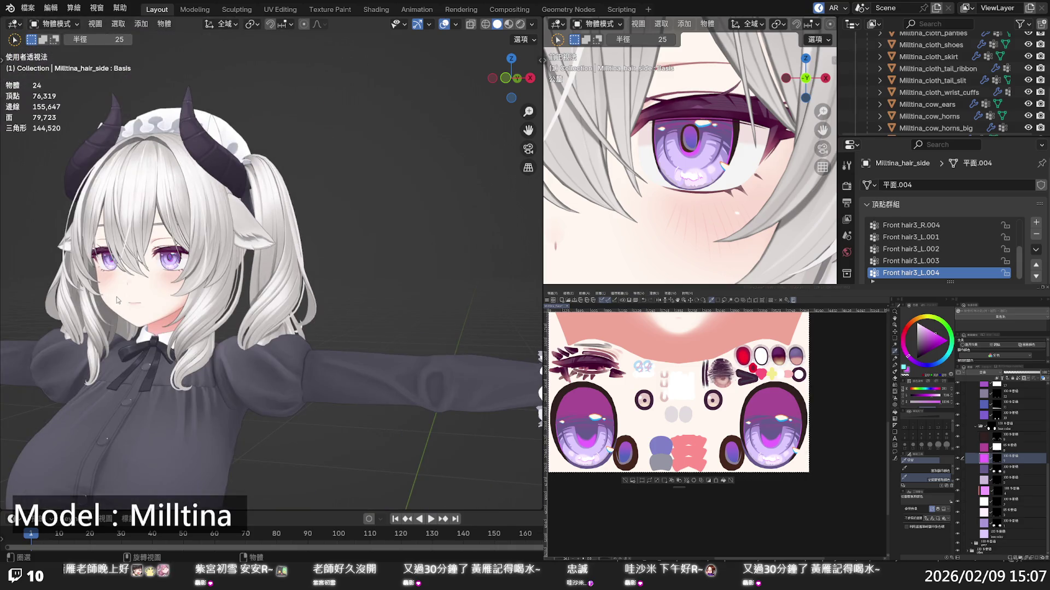
key("c")
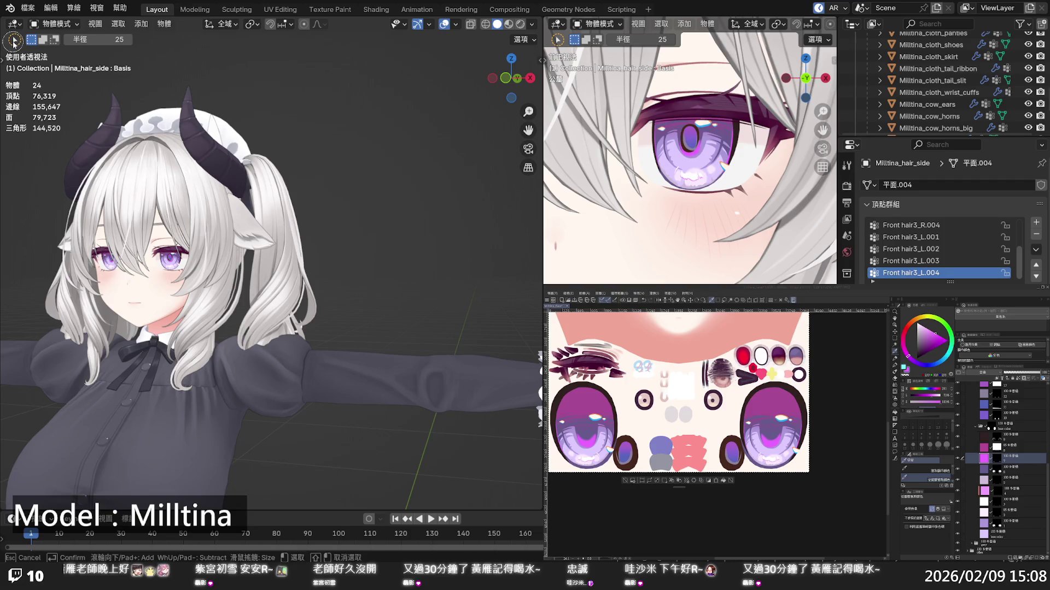
key("Escape")
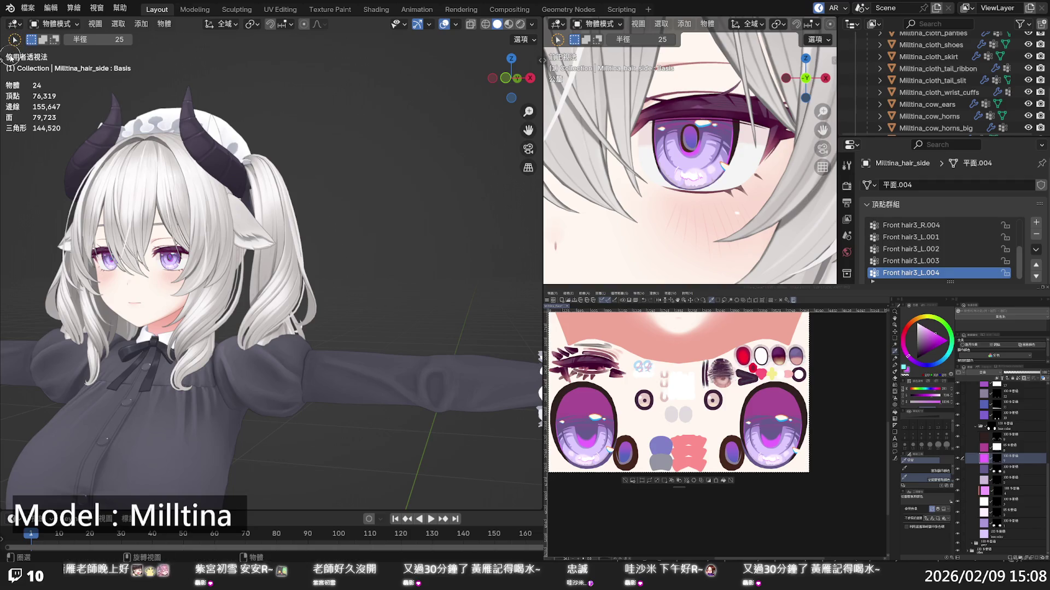
Switch to the Move tool, orbit to a frontal face view, and make Body active
left_click(3, 60)
left_click(22, 85)
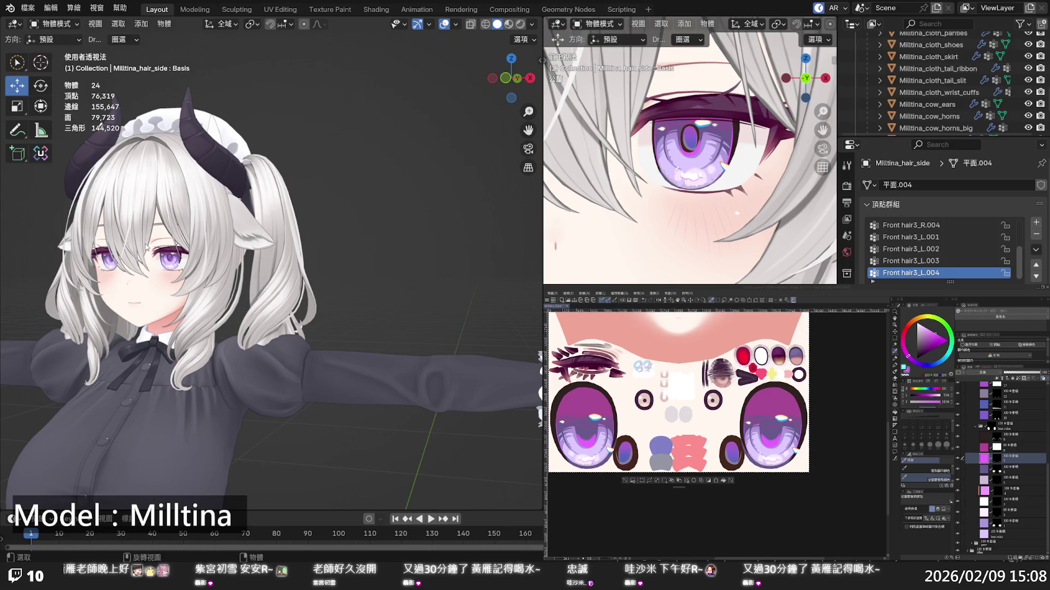
mouse_move(174, 241)
middle_mouse_down()
mouse_move(198, 234)
mouse_move(217, 262)
middle_mouse_up()
scroll(218, 262, "up", 3)
left_click(224, 300)
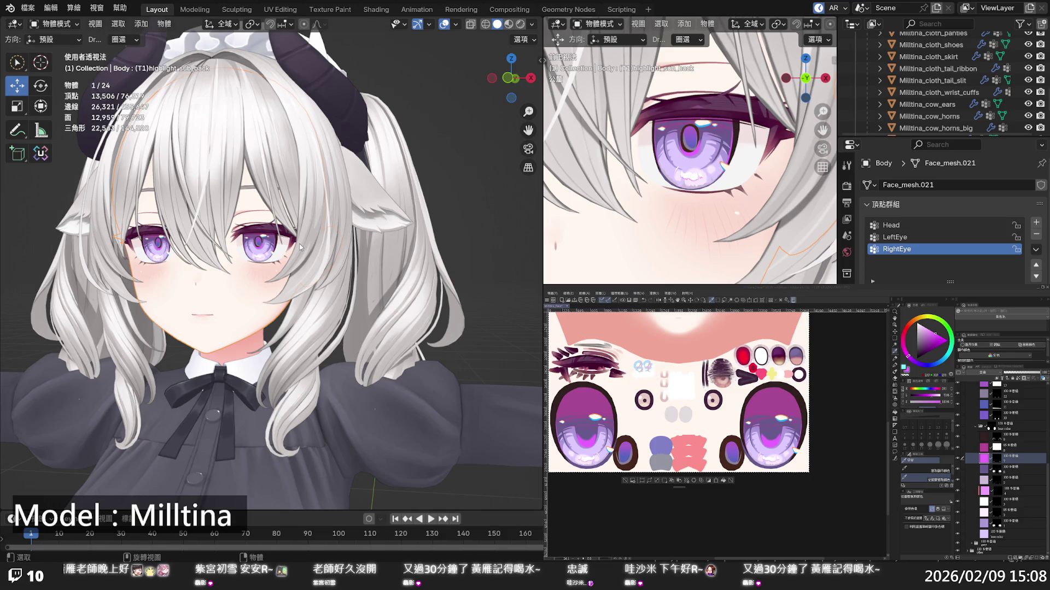
Orbit and zoom the viewport to look at the avatar's face head-on
scroll(299, 247, "up", 2)
scroll(299, 247, "down", 3)
mouse_move(300, 247)
middle_mouse_down()
mouse_move(343, 246)
mouse_move(348, 267)
middle_mouse_up()
scroll(348, 266, "up", 2)
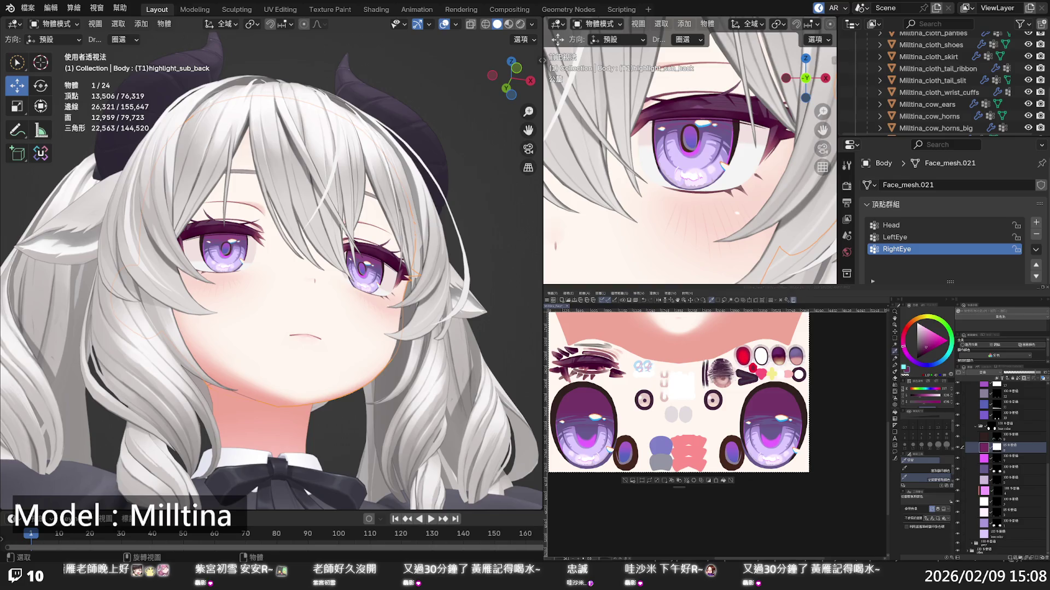
mouse_move(350, 273)
middle_mouse_down()
mouse_move(357, 326)
mouse_move(304, 333)
middle_mouse_up()
scroll(304, 334, "up", 4)
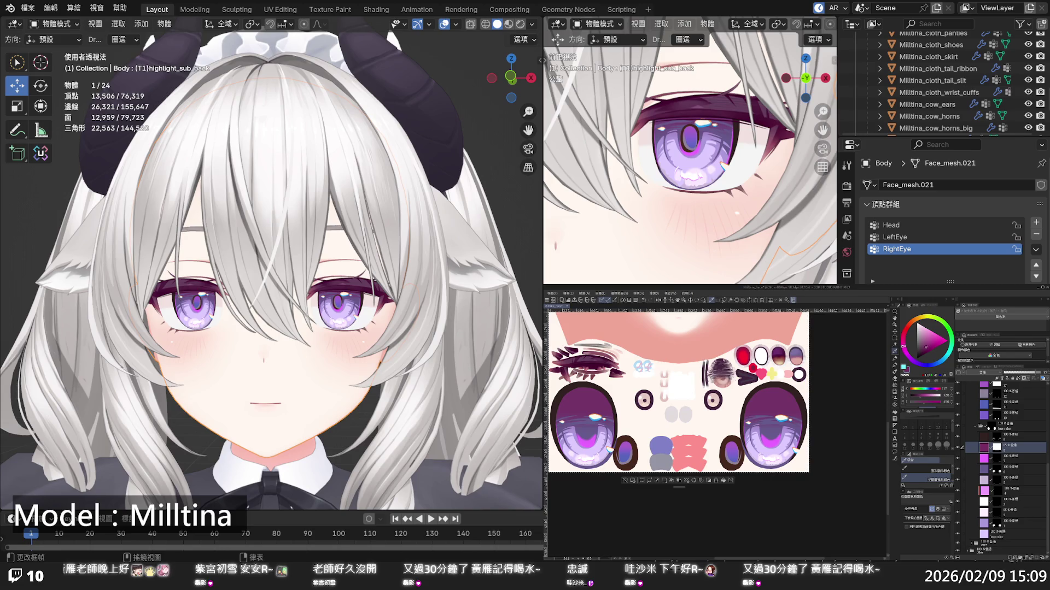
Swap to light blue, select the iris texture layers, and eyedrop colours from the iris
key("x")
scroll(991, 481, "up", 1)
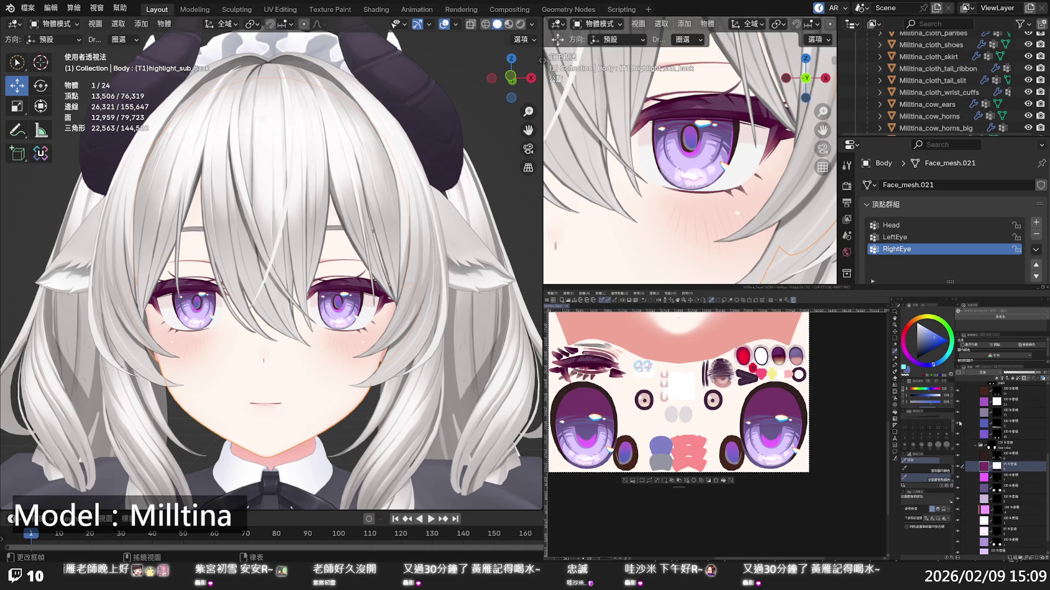
left_click(984, 423)
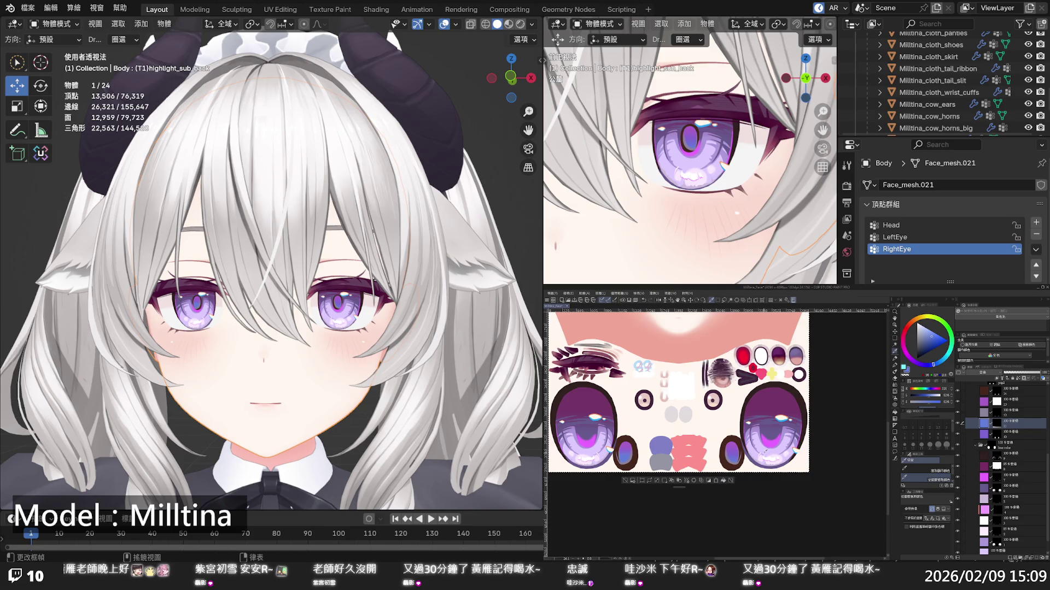
left_click(986, 435)
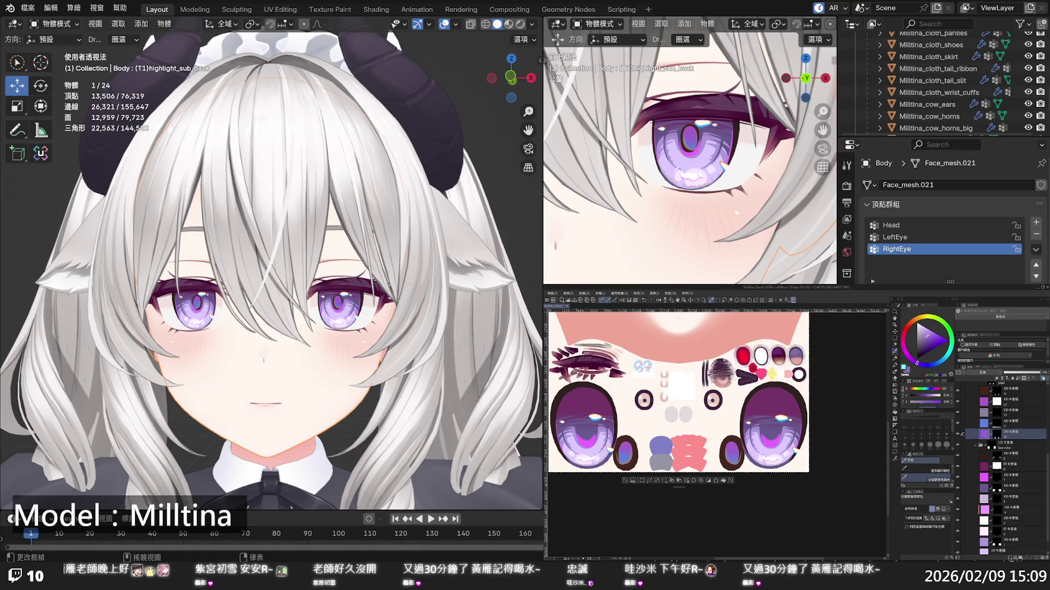
left_click(920, 364)
left_click(987, 414)
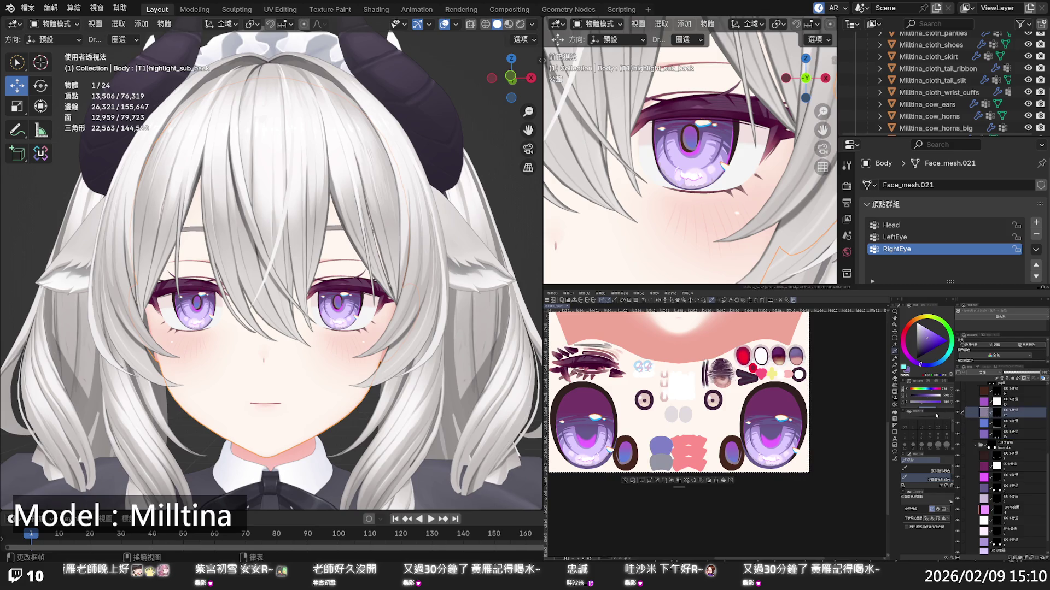
left_click(730, 455, "alt")
left_click(731, 455, "alt")
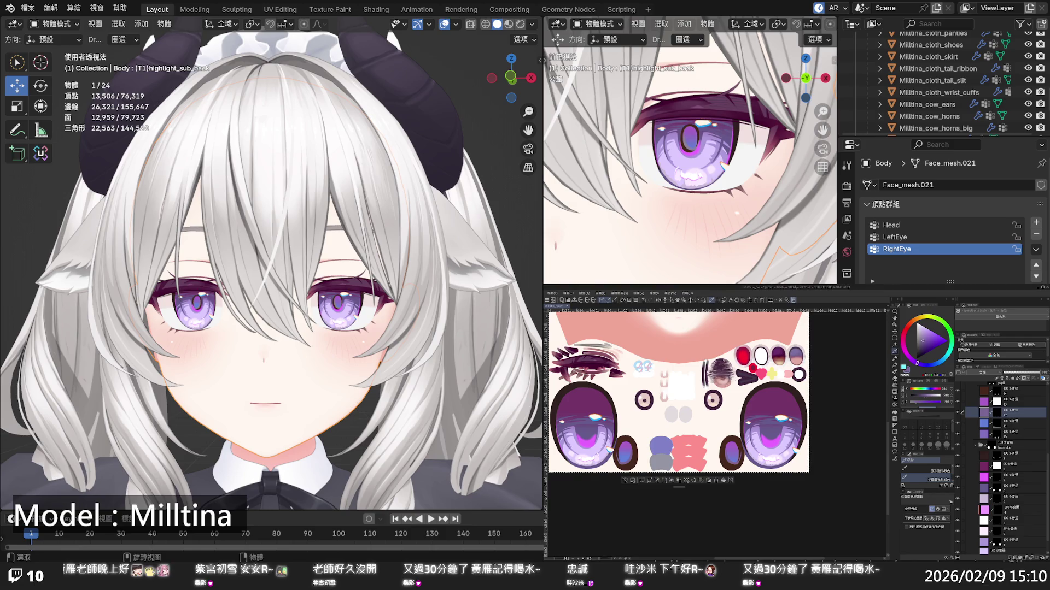
scroll(267, 270, "up", 4)
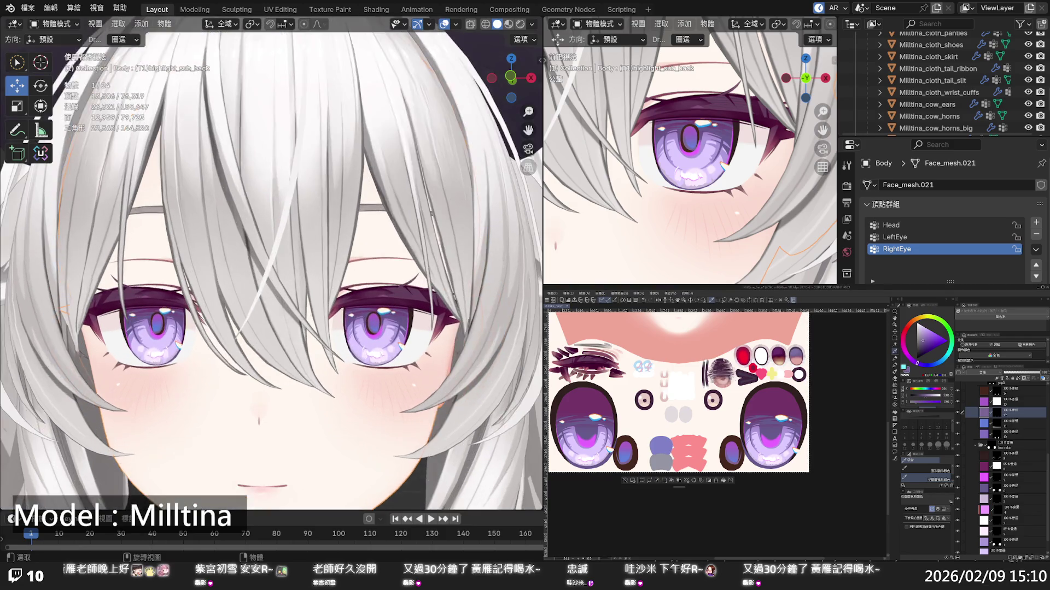
scroll(266, 271, "down", 6)
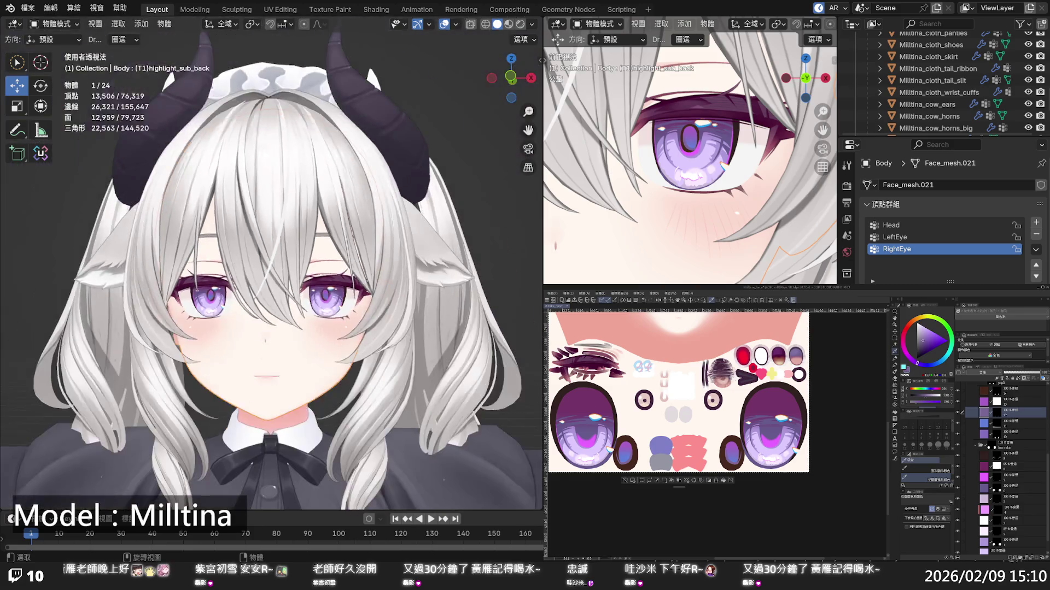
scroll(267, 271, "down", 3)
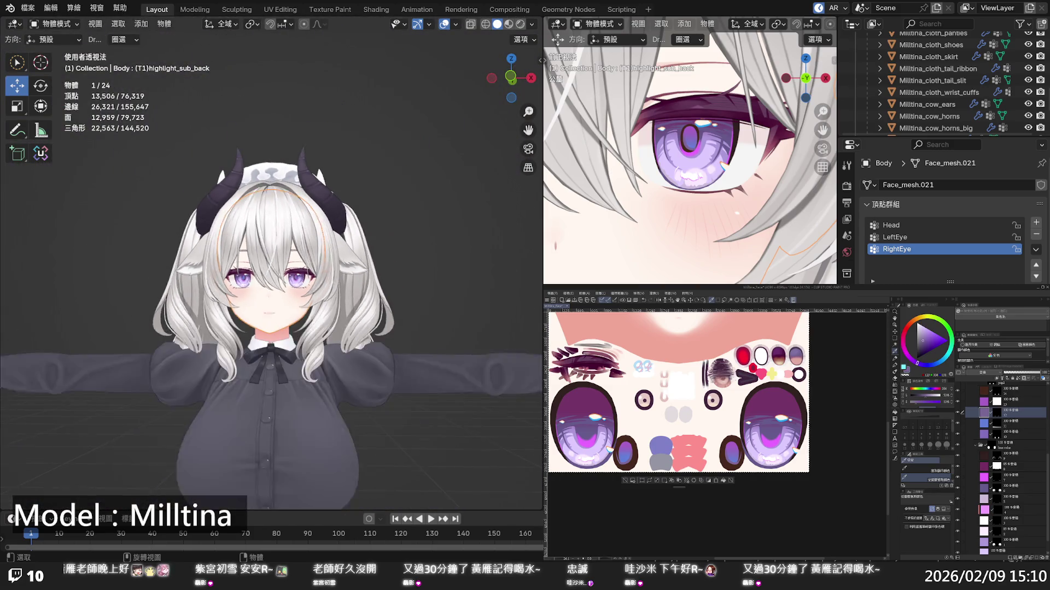
scroll(267, 271, "up", 7)
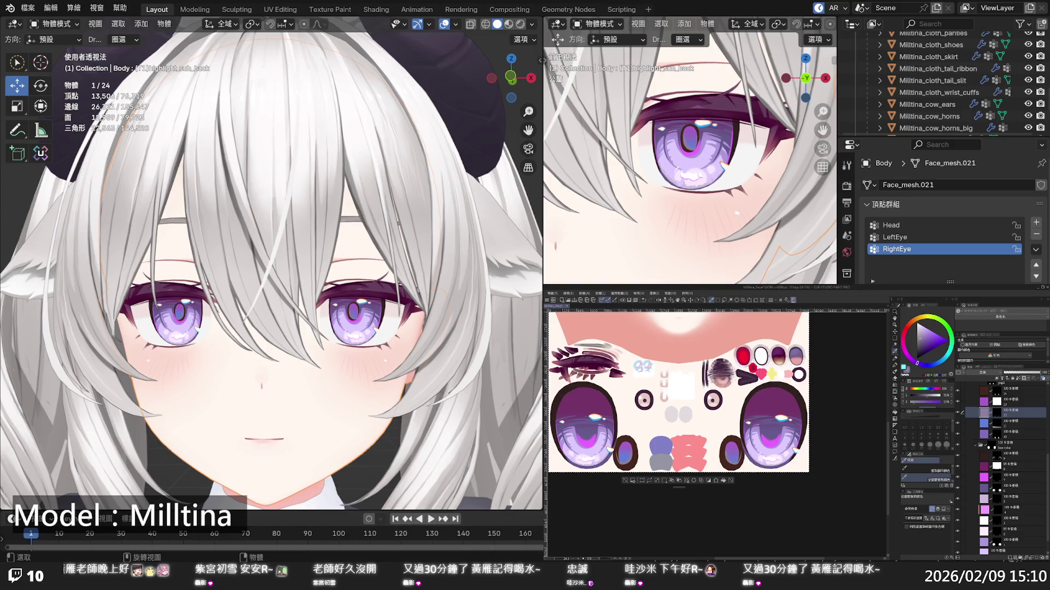
scroll(271, 262, "down", 5)
scroll(271, 262, "down", 5)
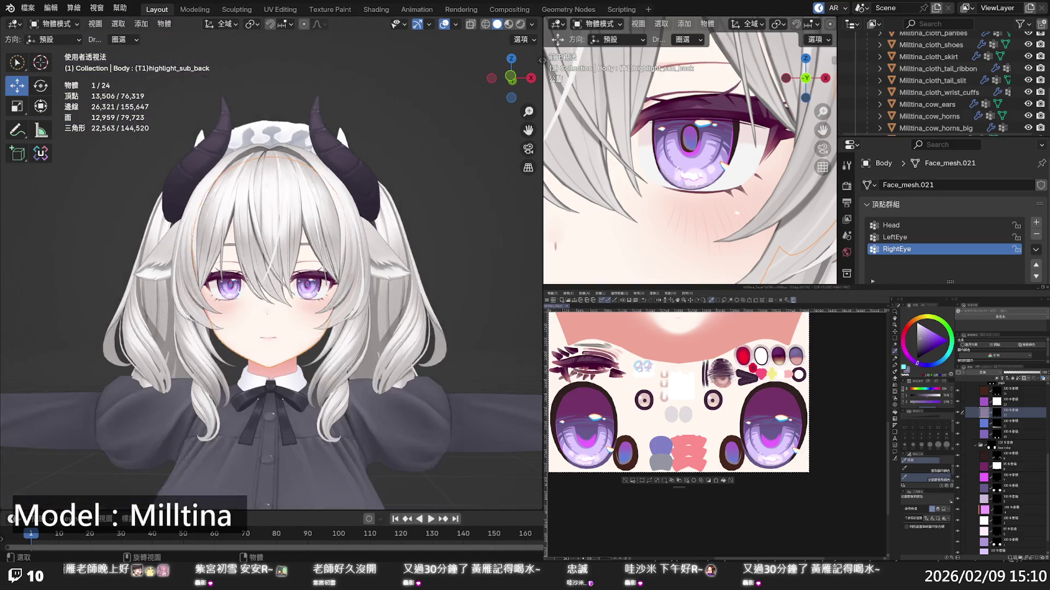
scroll(271, 263, "down", 3)
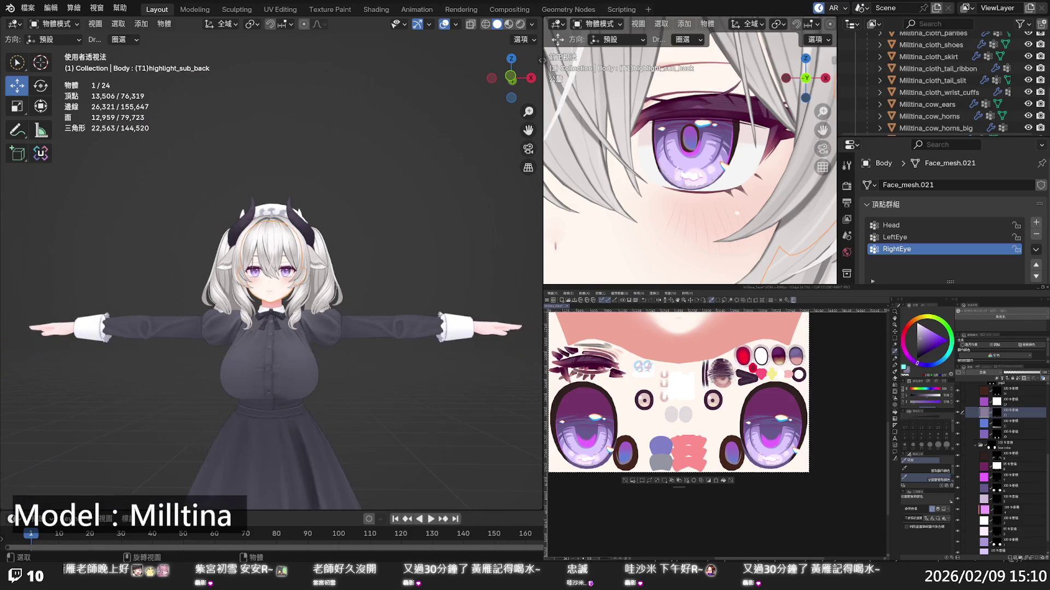
scroll(271, 262, "up", 6)
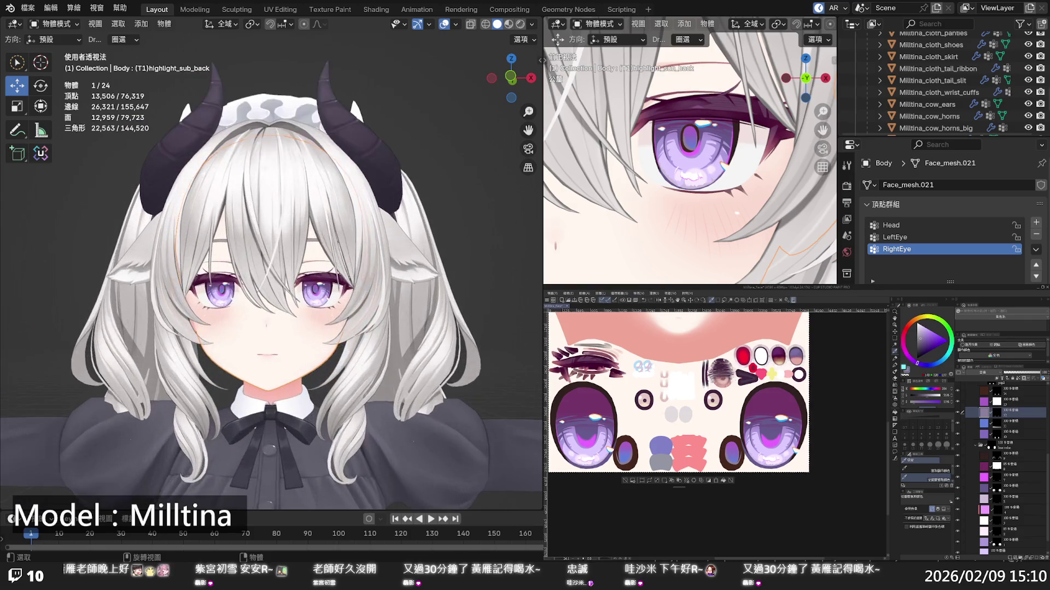
scroll(271, 262, "down", 5)
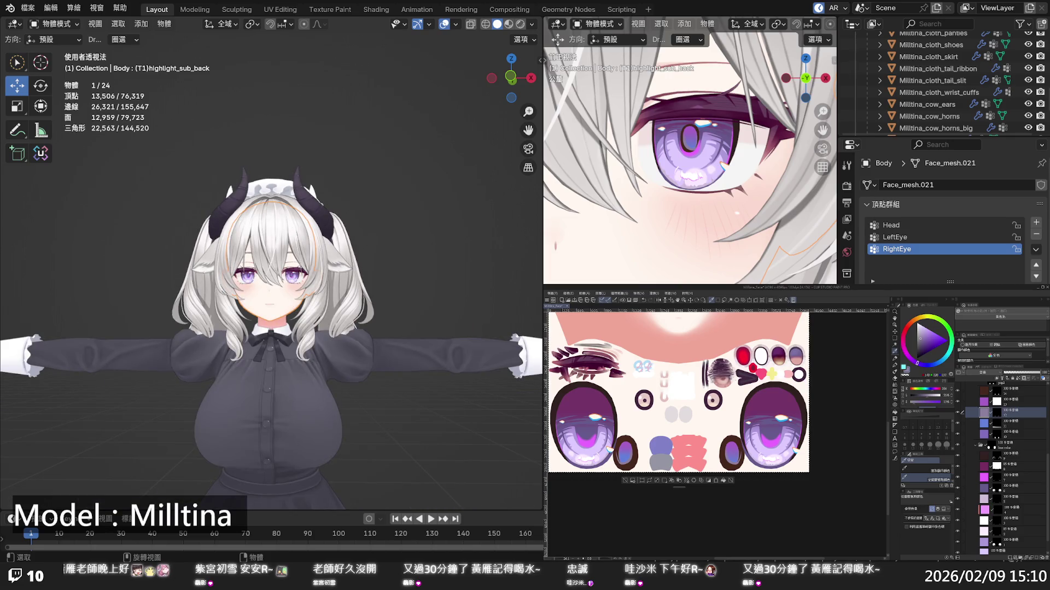
scroll(271, 262, "up", 3)
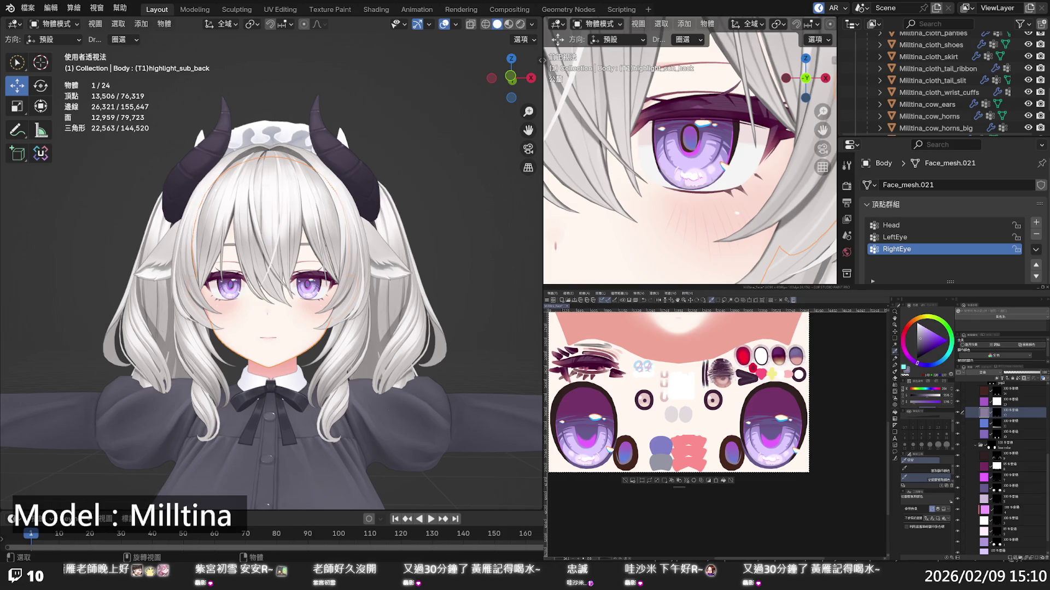
scroll(271, 262, "up", 2)
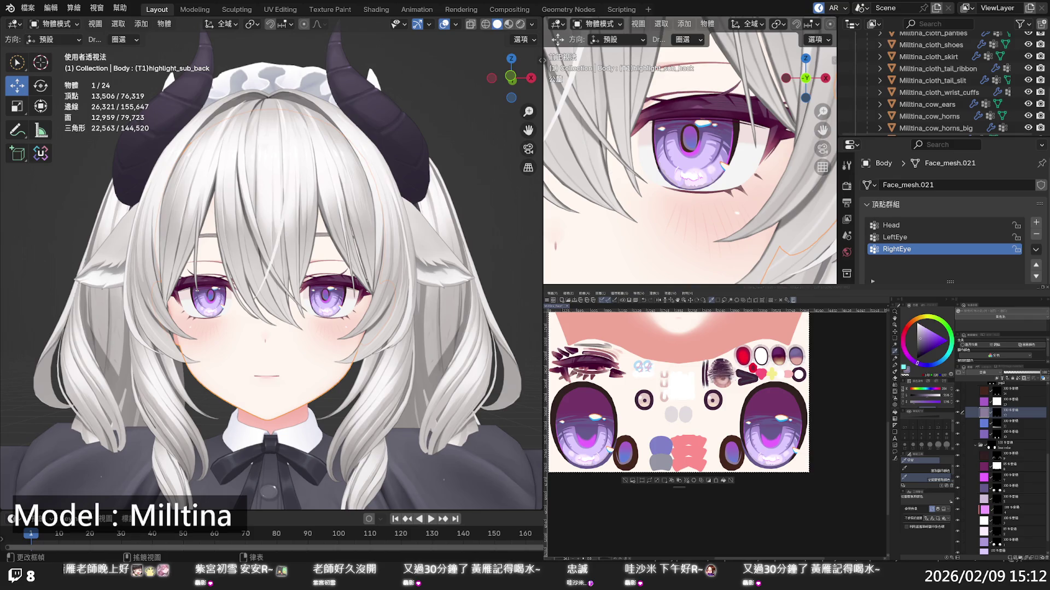
Collapse the layer folders and hide the purple folder to preview blue eyes
scroll(1000, 465, "up", 3)
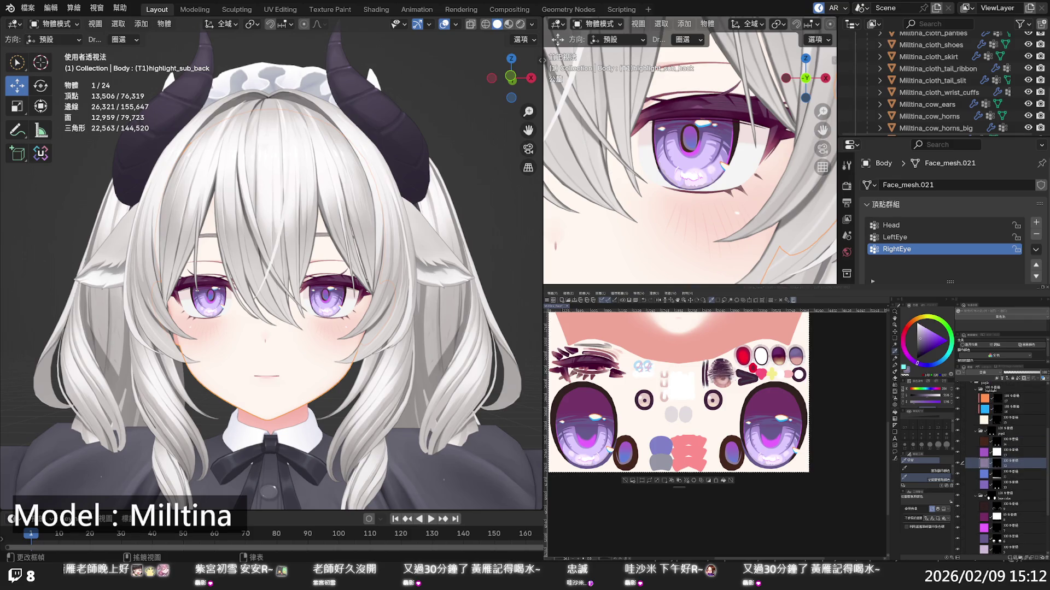
scroll(1001, 464, "up", 1)
left_click(971, 404)
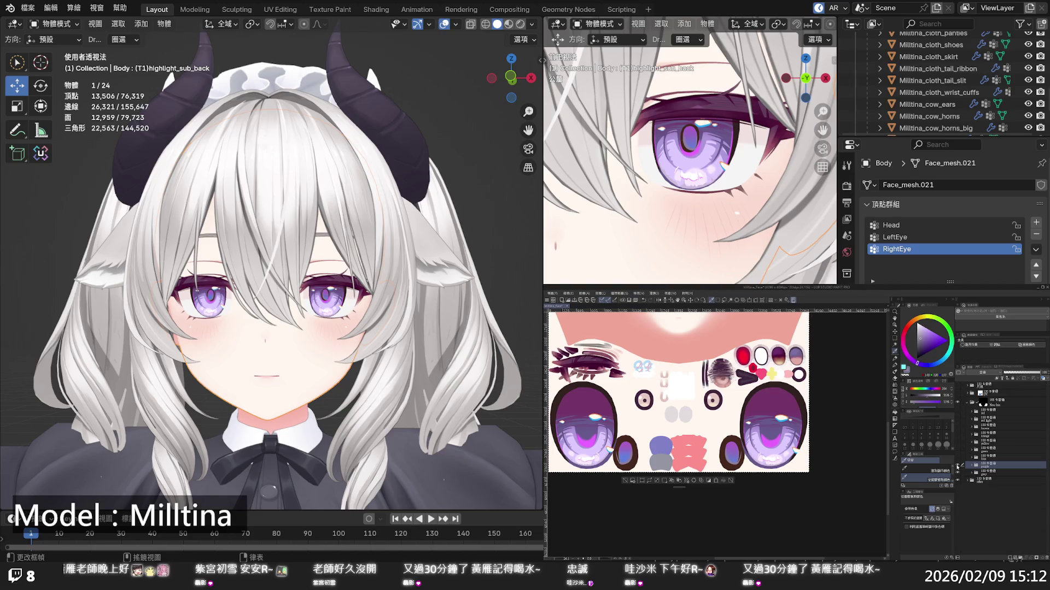
left_click(957, 460)
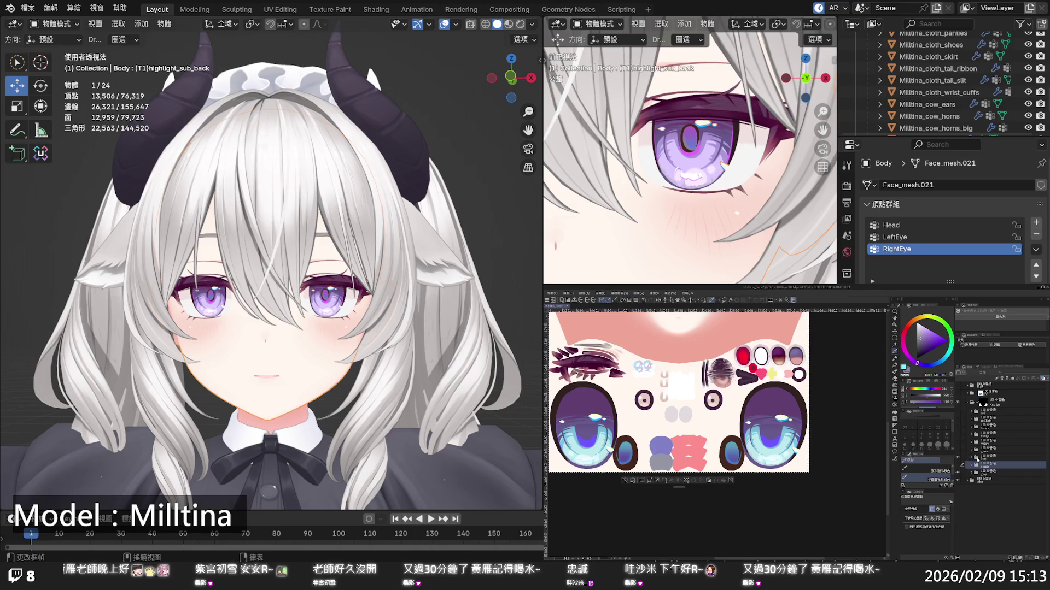
Show the purple iris folder again and select it
left_click(985, 457)
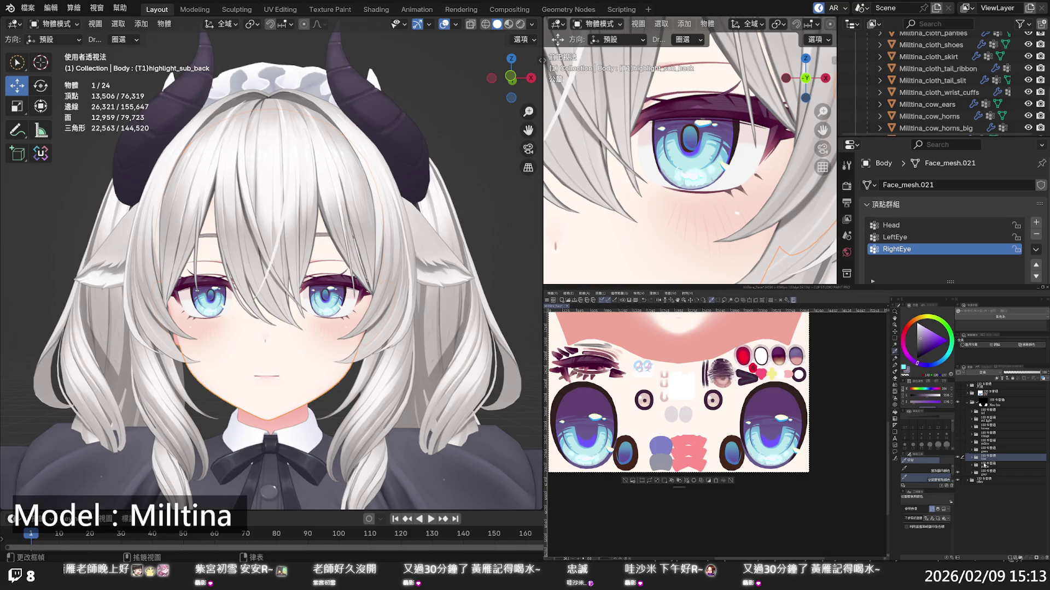
left_click(957, 465)
left_click(1000, 466)
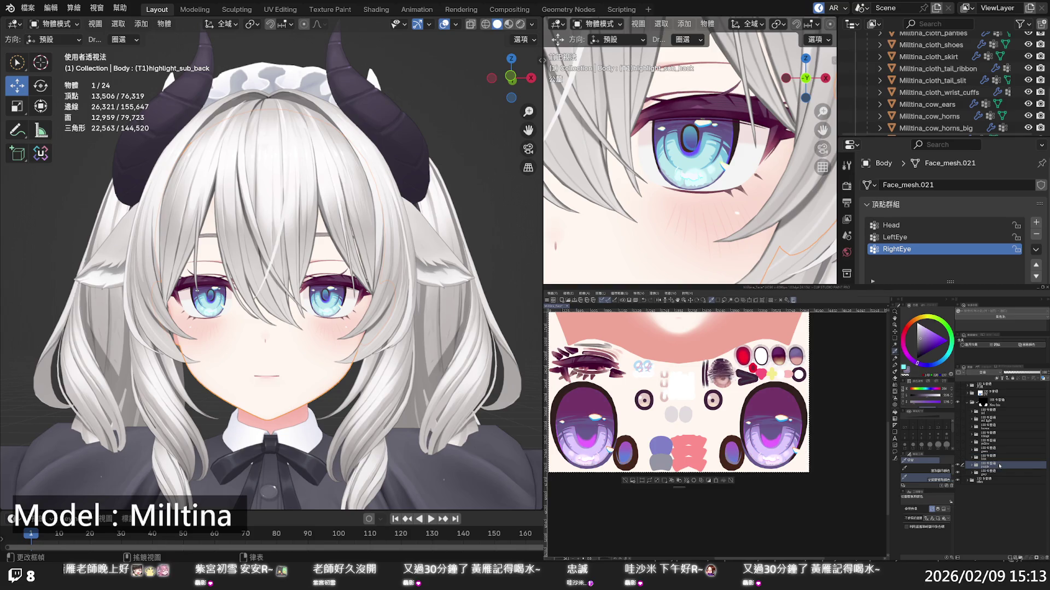
Expand the purple folder and select its magenta iris colour layer
left_click(971, 466)
left_click(983, 504)
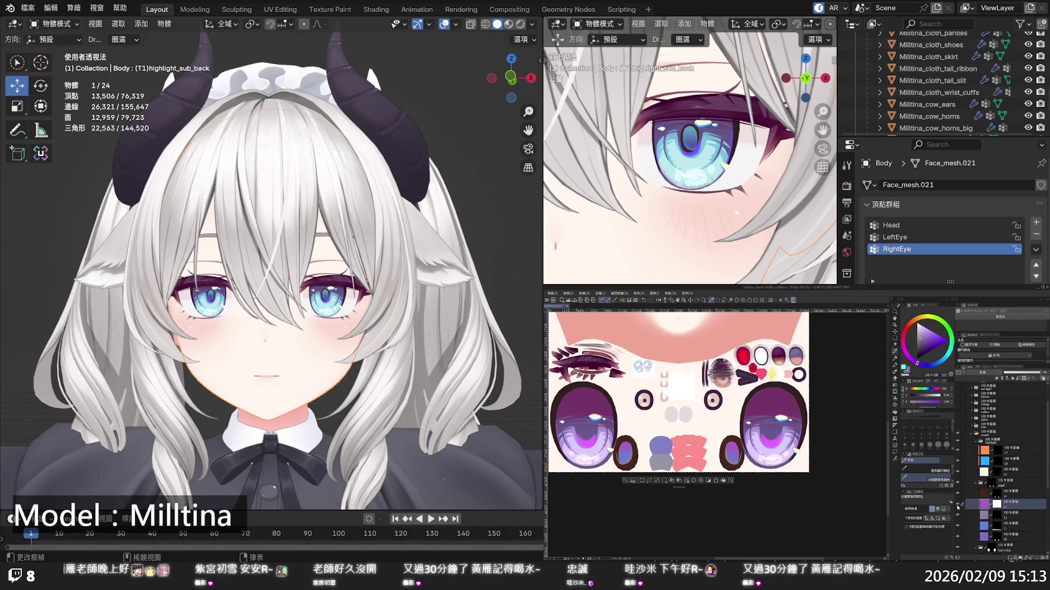
scroll(959, 506, "down", 1)
scroll(960, 504, "down", 1)
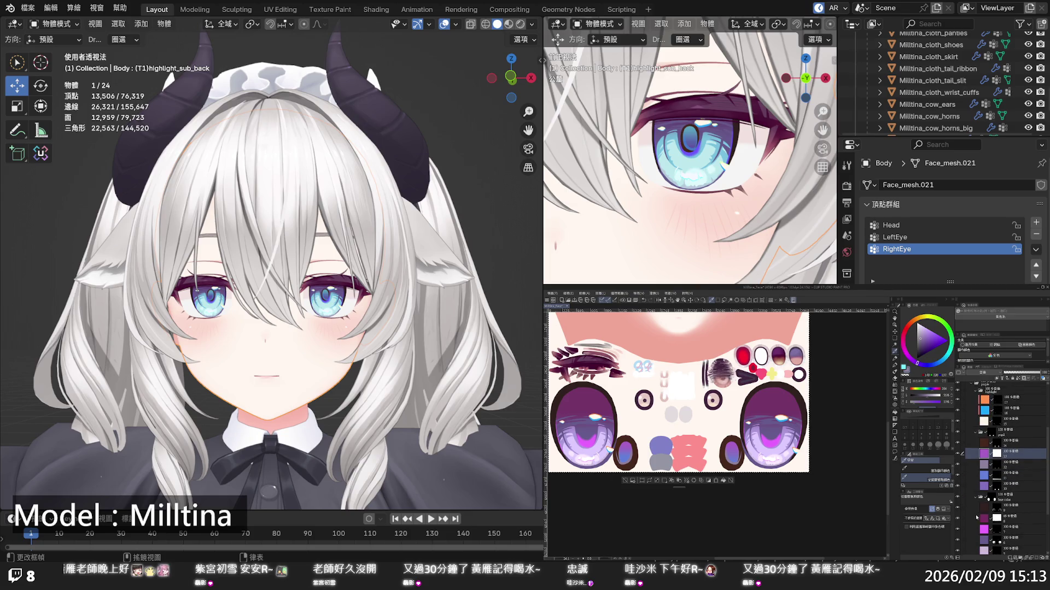
left_click(982, 529)
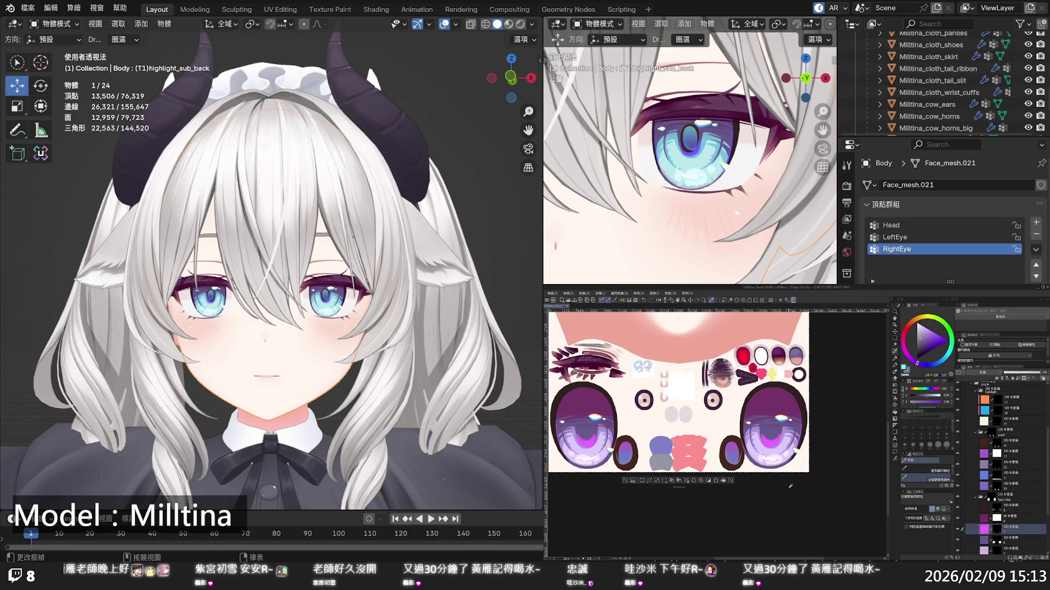
Pick a purple on the colour wheel, fine-tune hue and saturation, and fill the iris layer
left_click(933, 369)
left_click(908, 357)
left_click_drag(920, 364, 941, 334)
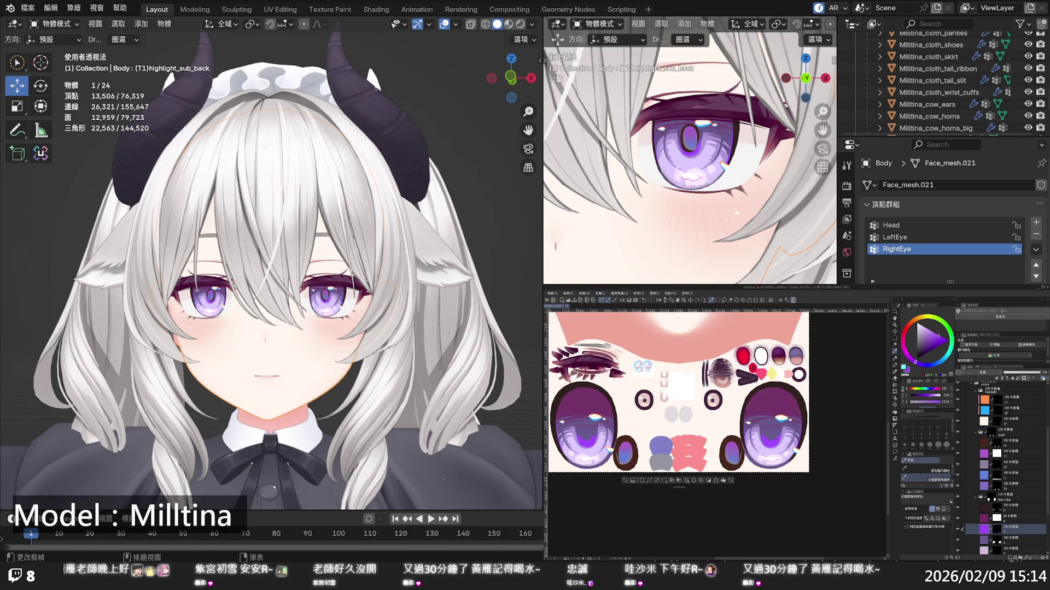
left_click(940, 337)
left_click_drag(917, 369, 918, 365)
left_click_drag(938, 334, 938, 334)
left_click(720, 475)
Select the right eye's light pink layer and give it a more saturated tint
scroll(770, 463, "up", 3)
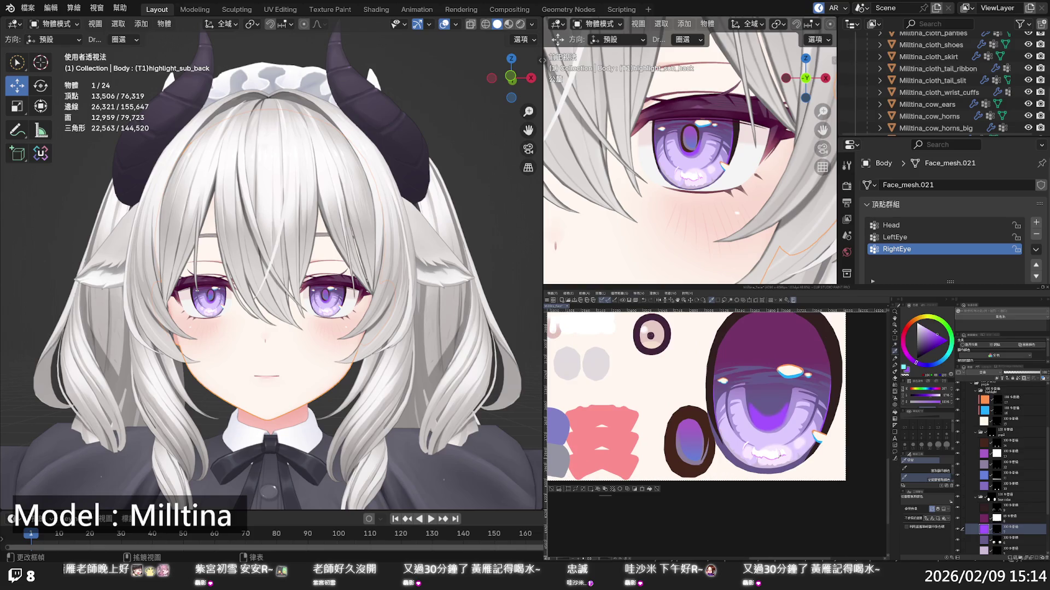
scroll(1003, 471, "down", 2)
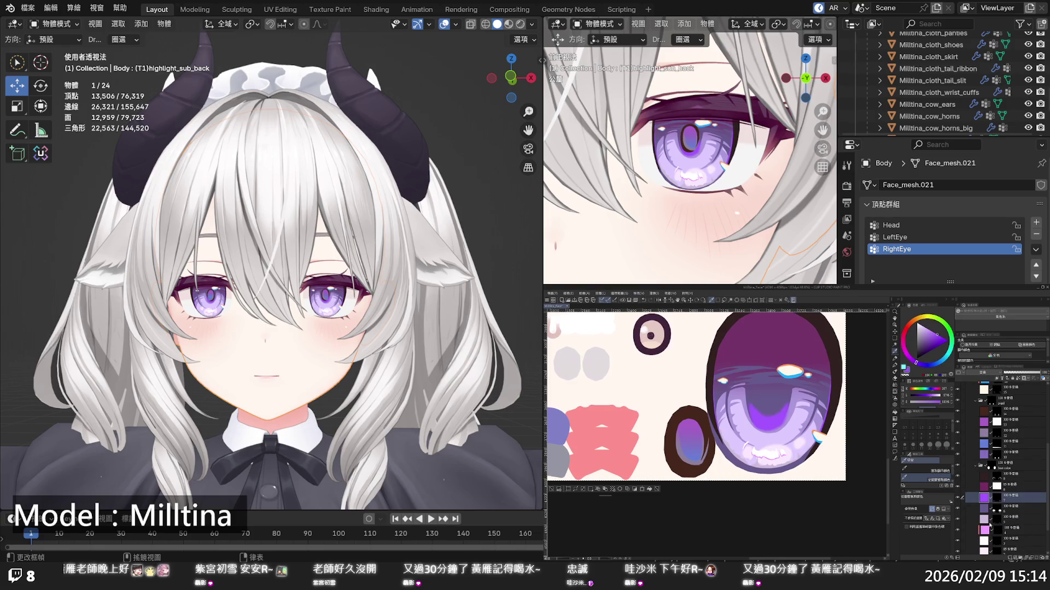
left_click(1017, 529)
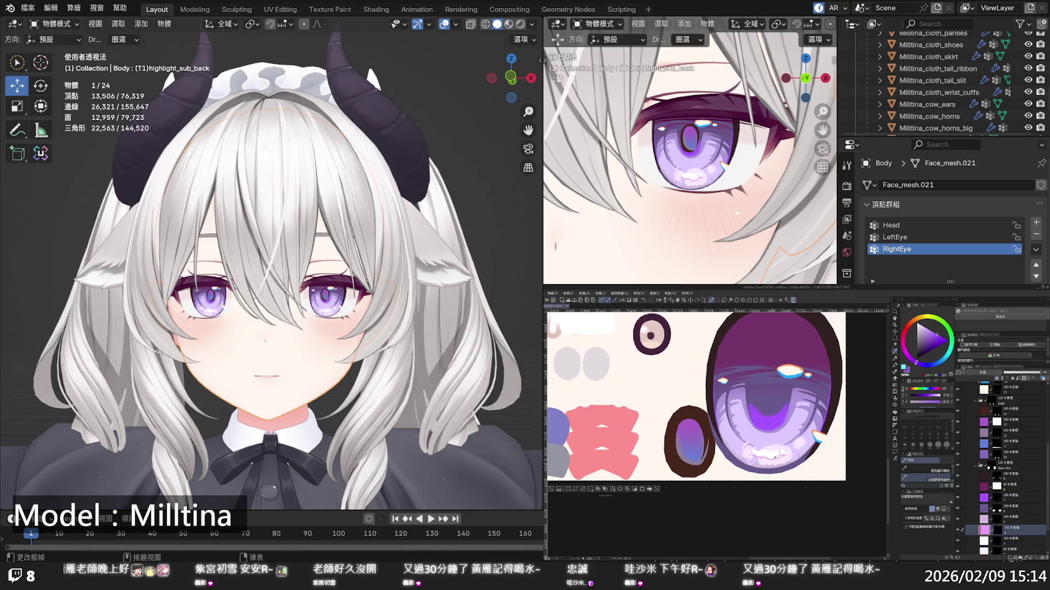
left_click(928, 333)
left_click(936, 332)
scroll(959, 440, "up", 3)
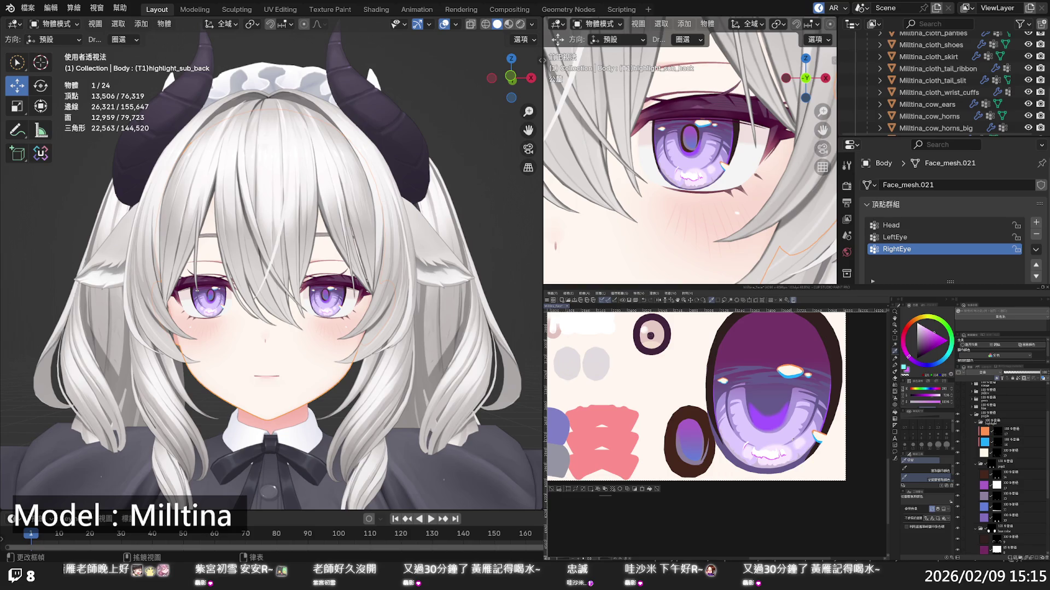
scroll(850, 422, "down", 5)
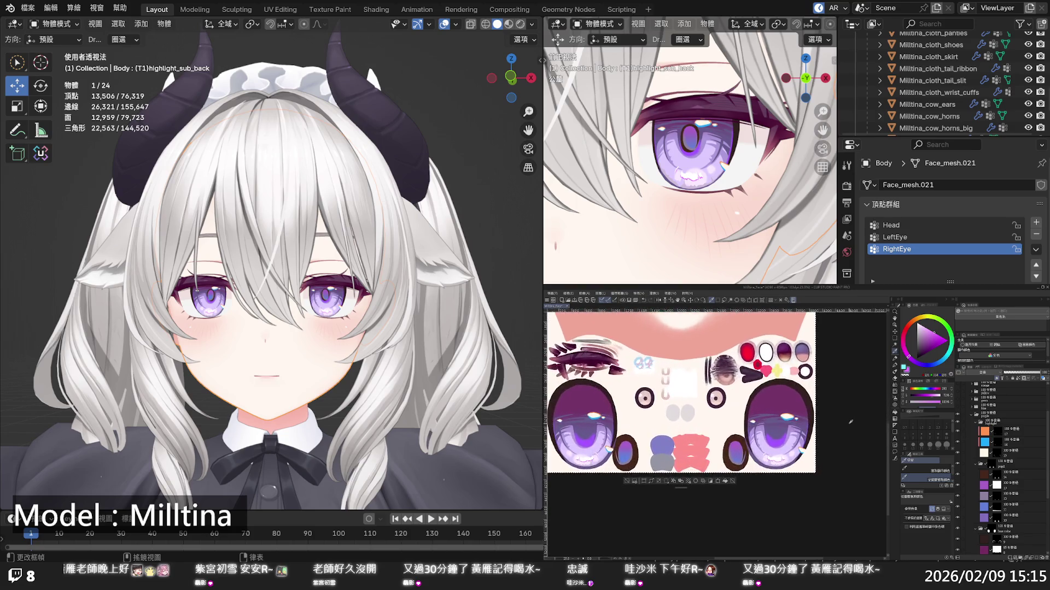
Fill the cyan eye highlight layer with a fine-tuned green
scroll(850, 422, "up", 2)
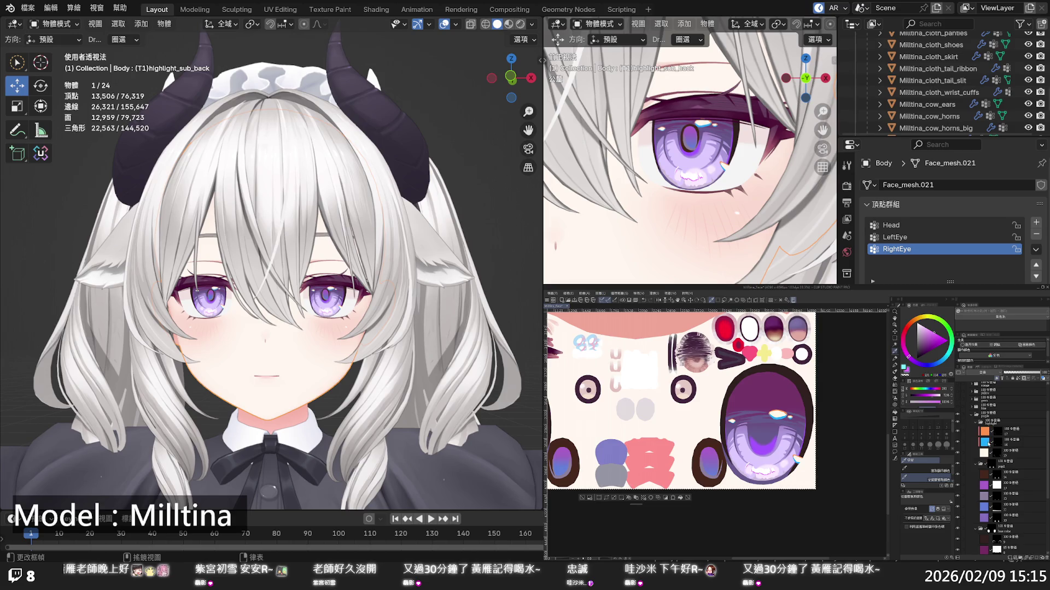
left_click(987, 442)
left_click(947, 326)
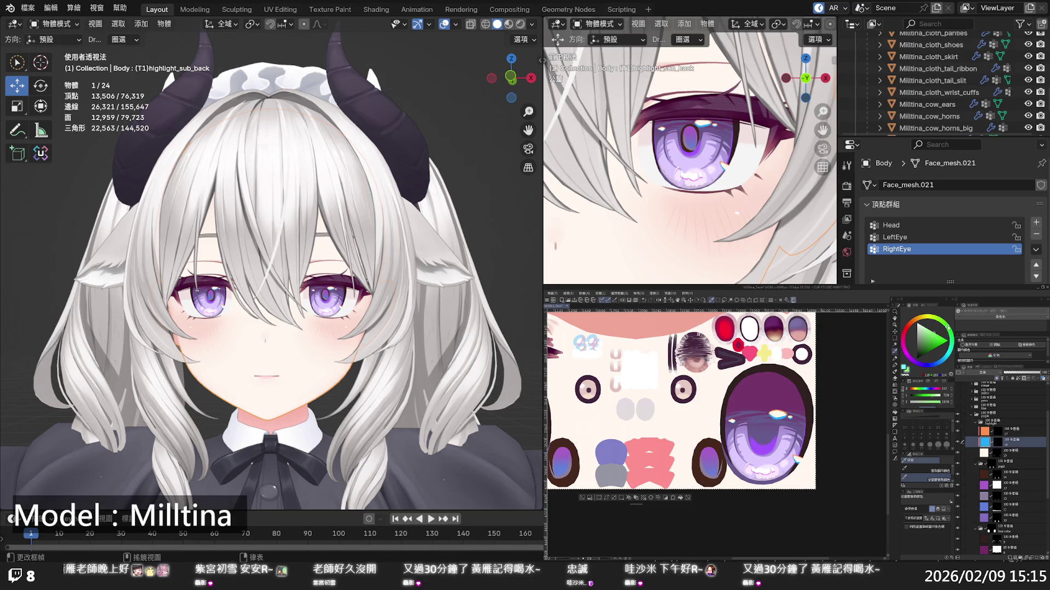
left_click_drag(936, 334, 933, 329)
left_click(681, 499)
Swap the highlight colours: fill the orange layer mint and the mint layer orange
key("alt+bracketright")
left_click(782, 409, "alt")
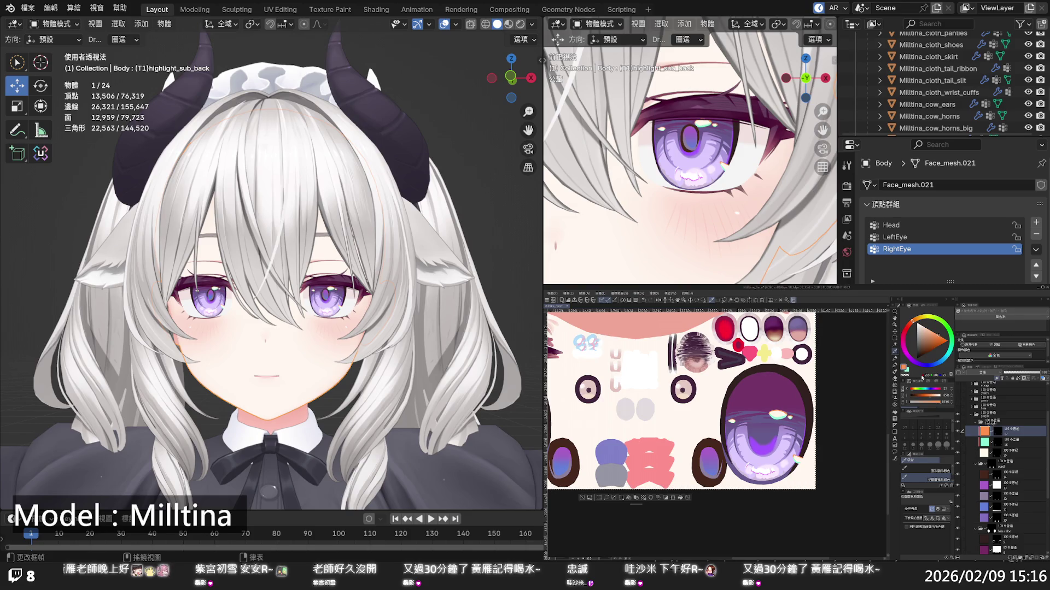
key("x")
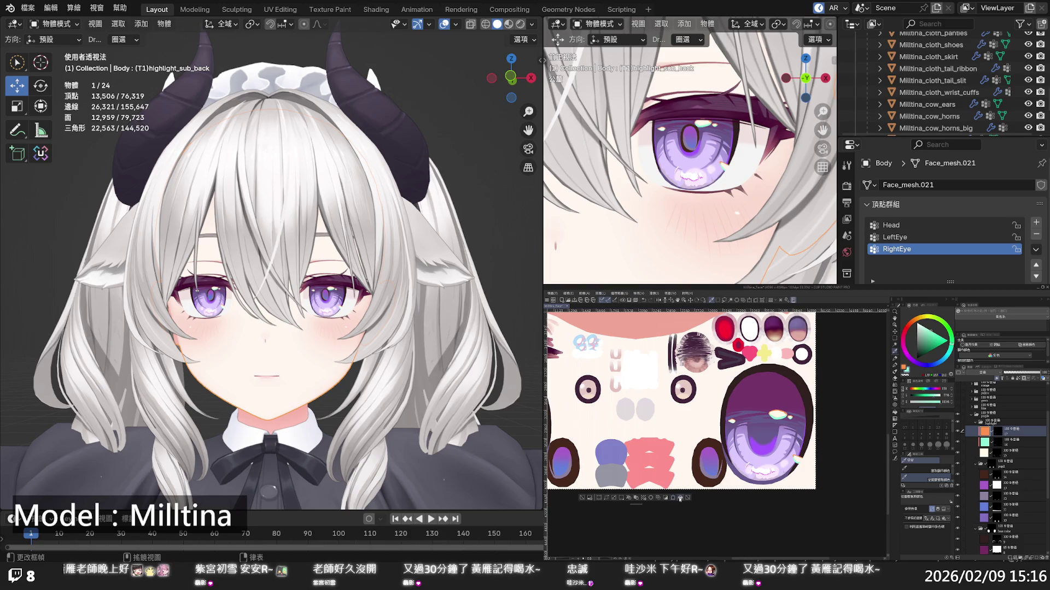
key("alt+BackSpace")
left_click(981, 443)
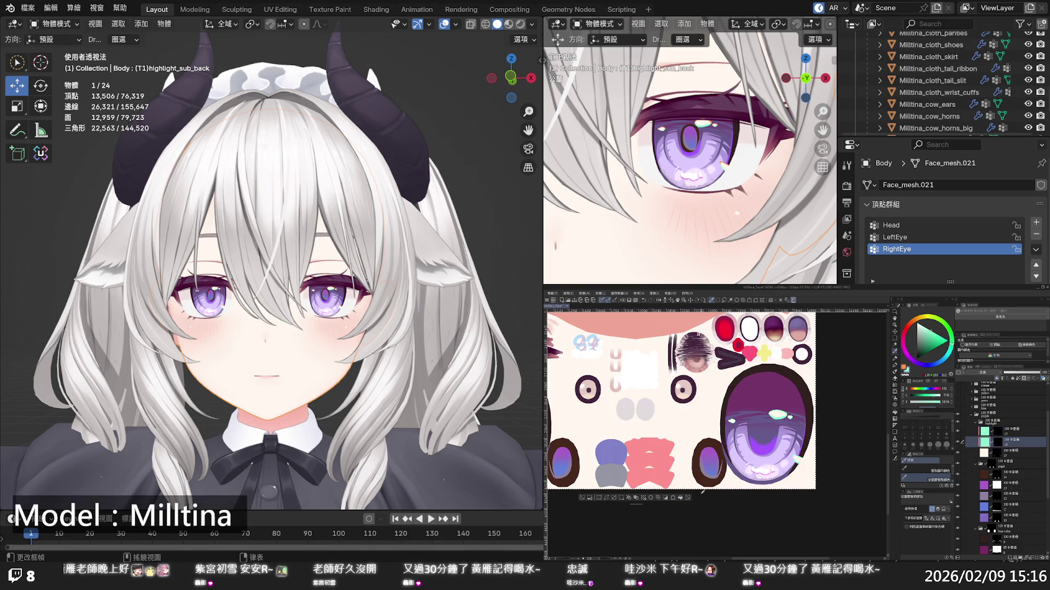
key("x")
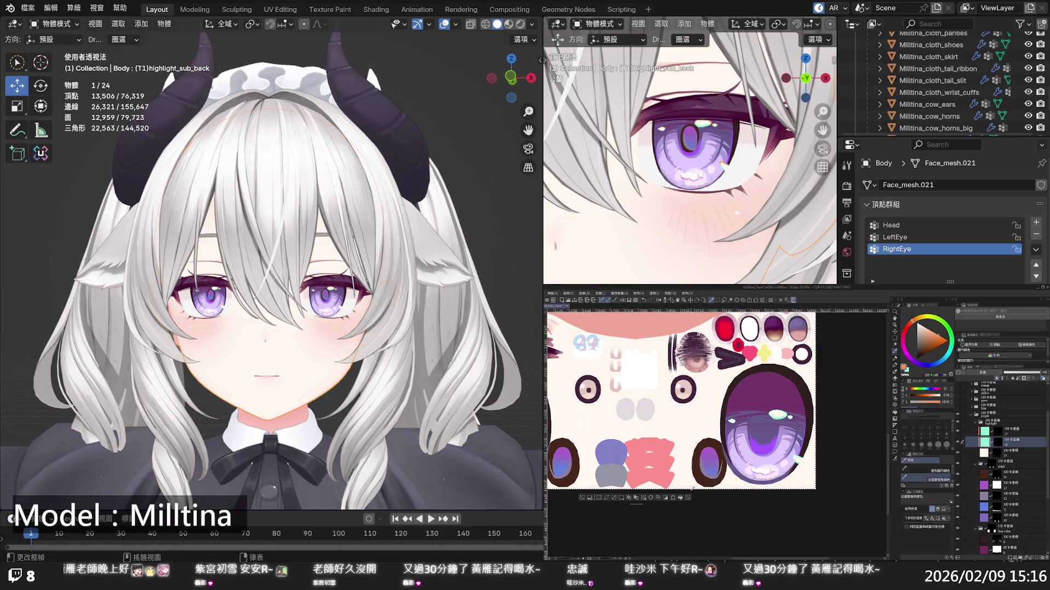
key("alt+BackSpace")
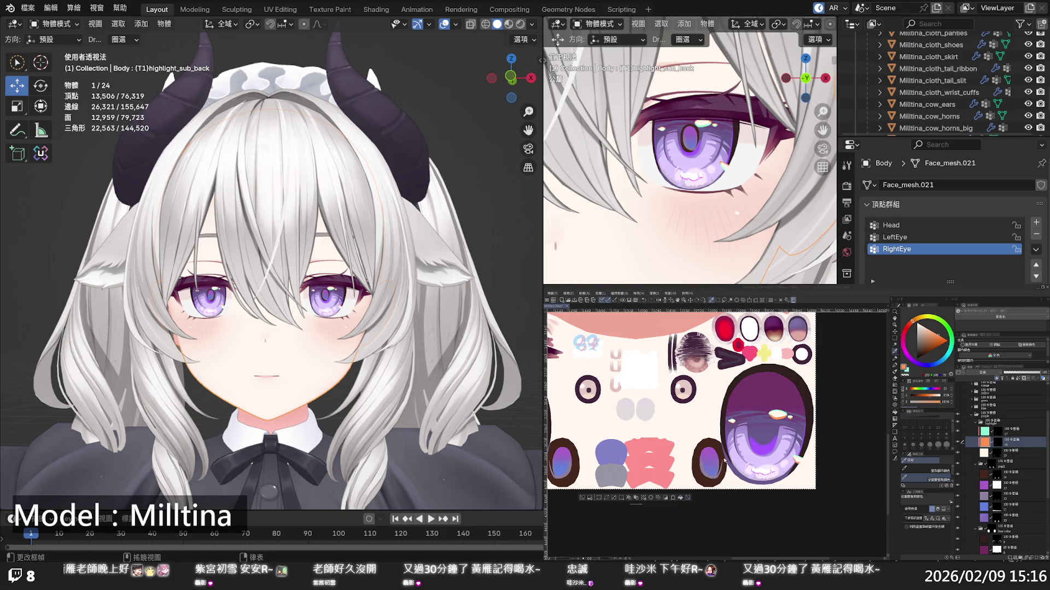
left_click(729, 427)
Select the eye colour layer, pick a dark blue-violet, and fill the upper iris selection
scroll(680, 399, "down", 2)
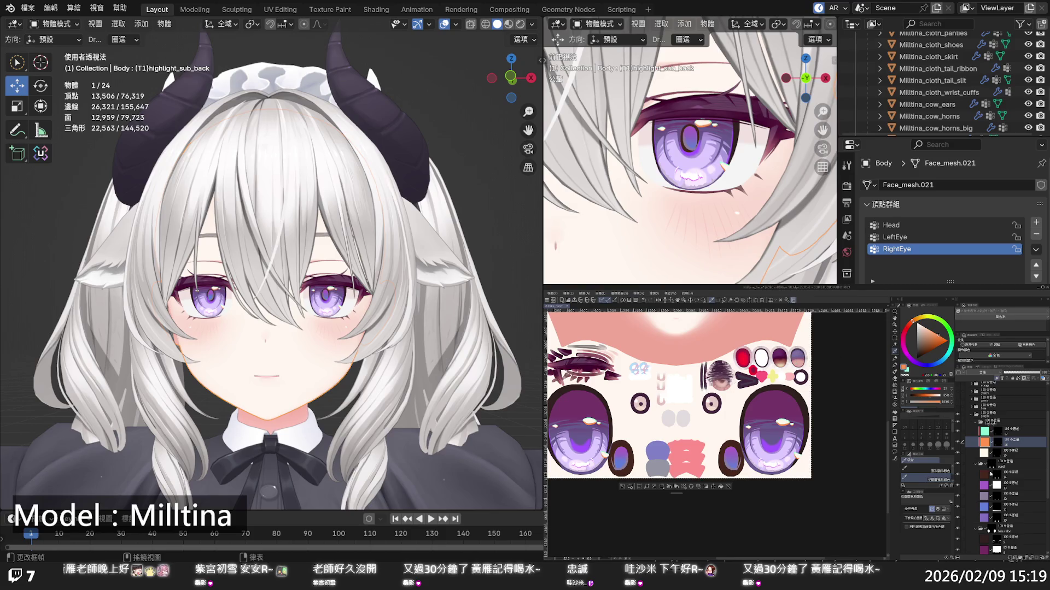
scroll(987, 489, "down", 2)
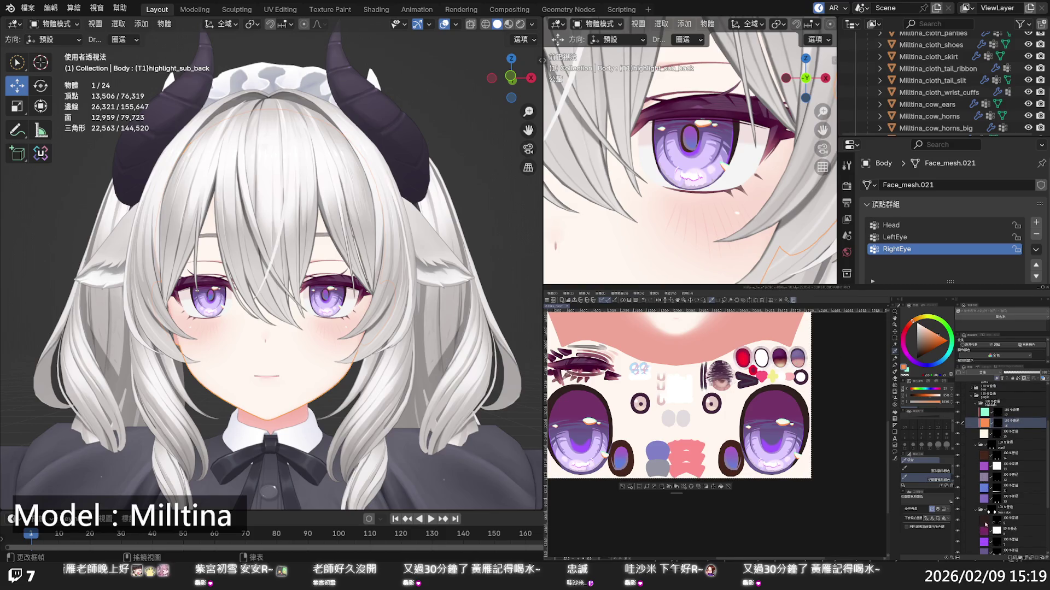
left_click(984, 529)
left_click(958, 532)
left_click(958, 531)
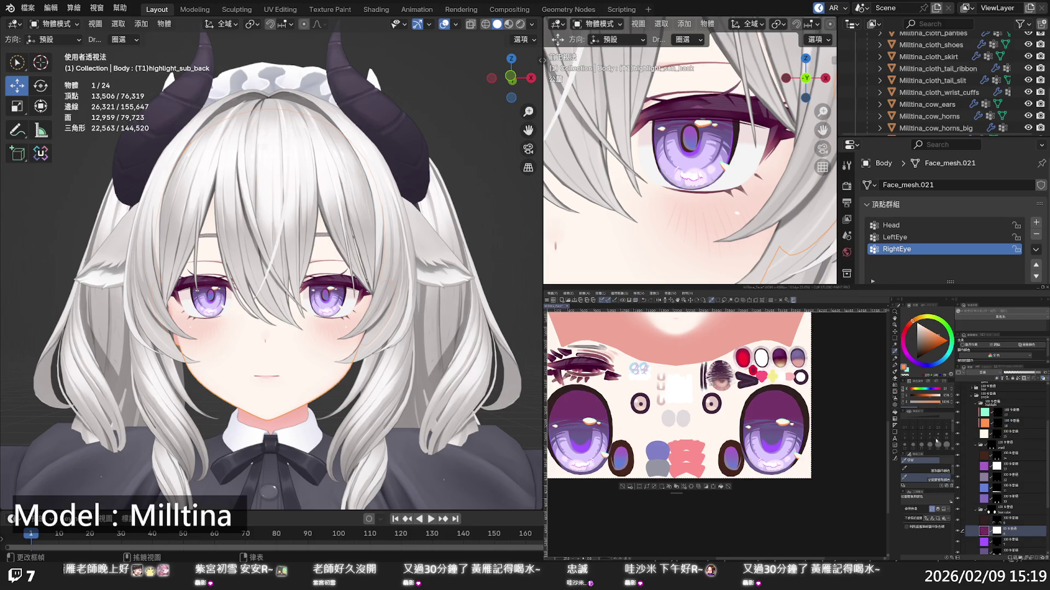
left_click(927, 366)
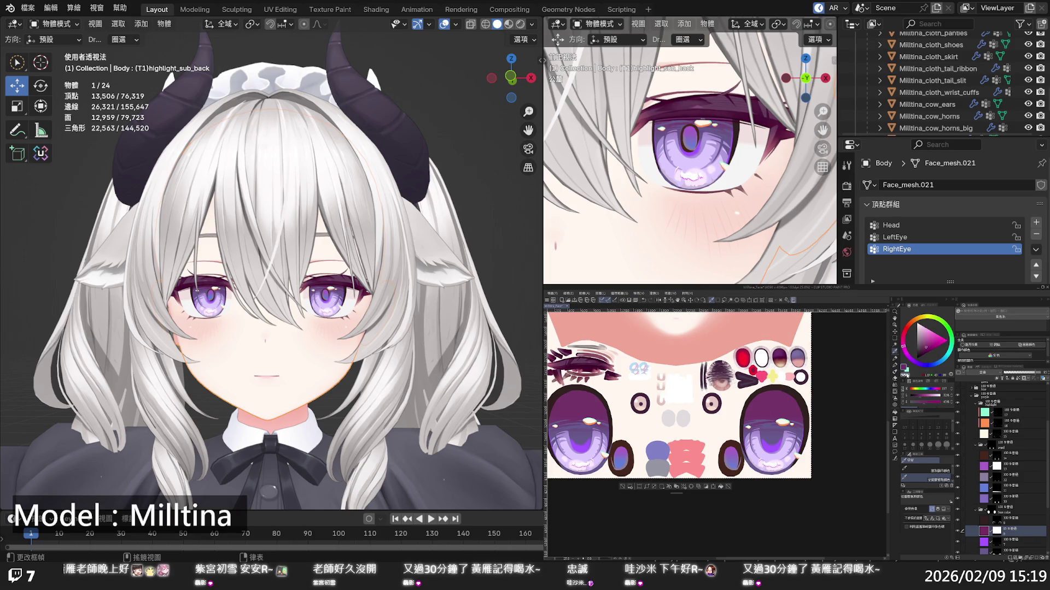
left_click(920, 367)
left_click(721, 488)
key("Home")
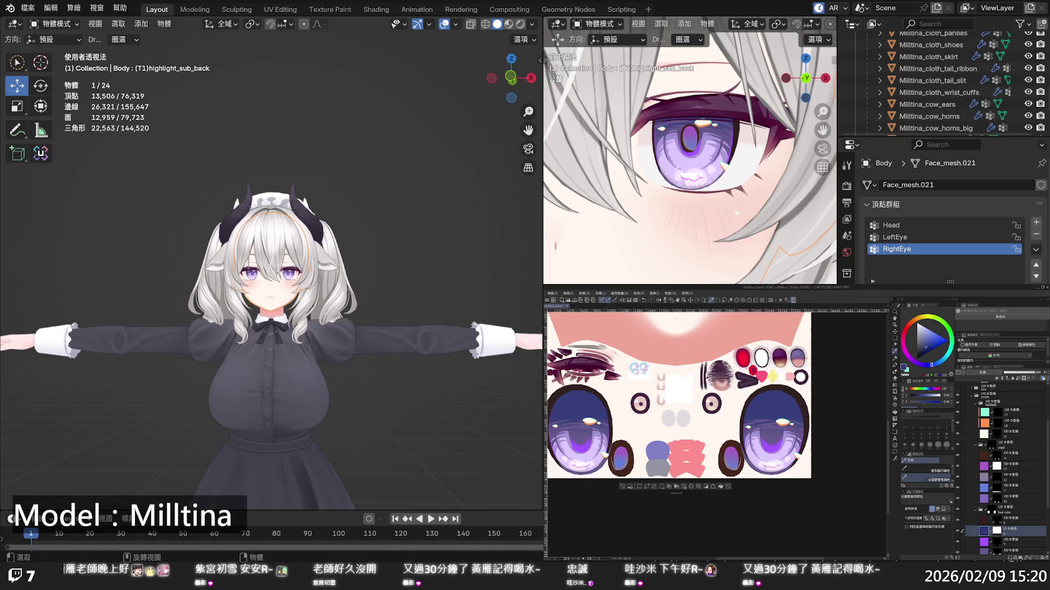
scroll(271, 267, "up", 10)
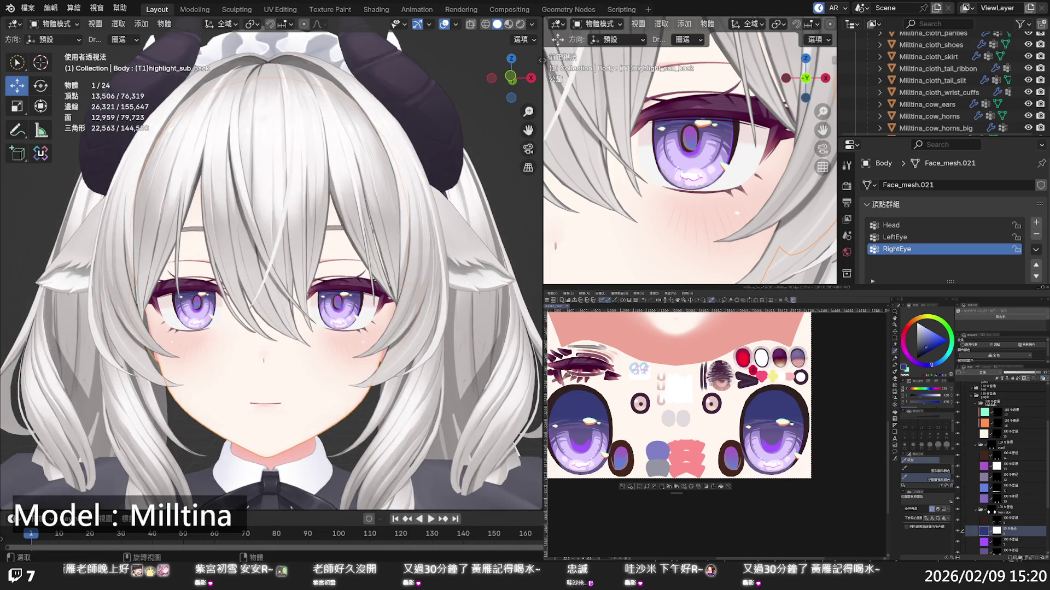
scroll(271, 268, "up", 2)
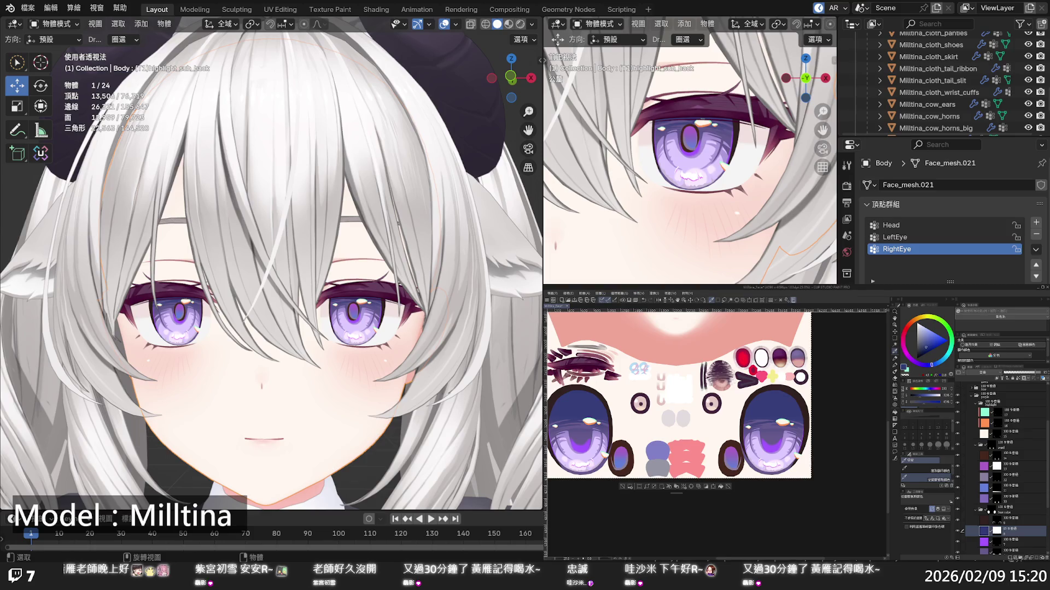
scroll(271, 268, "down", 4)
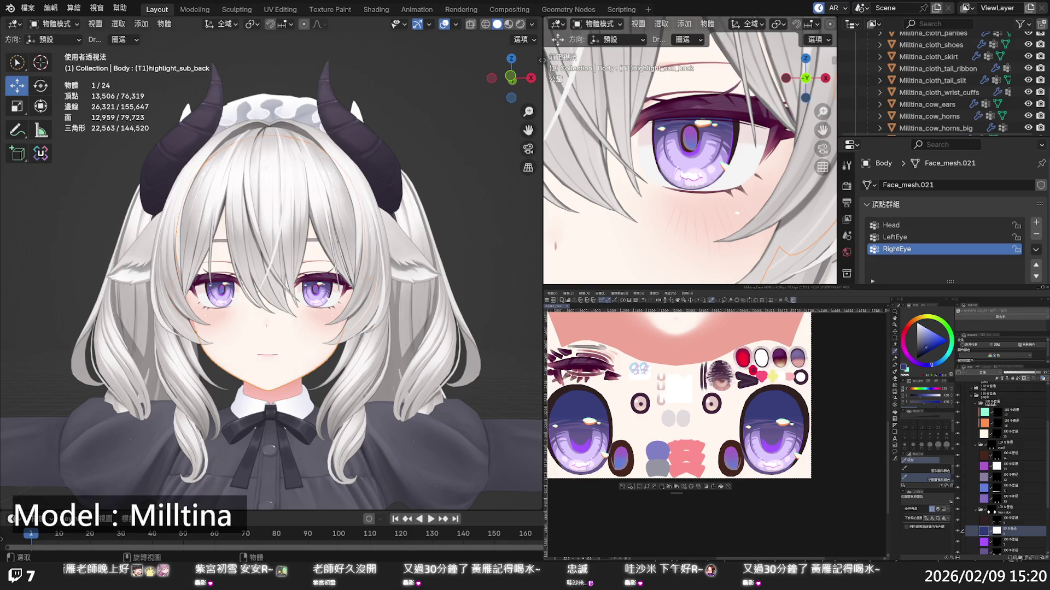
scroll(272, 274, "down", 5)
scroll(272, 274, "up", 5)
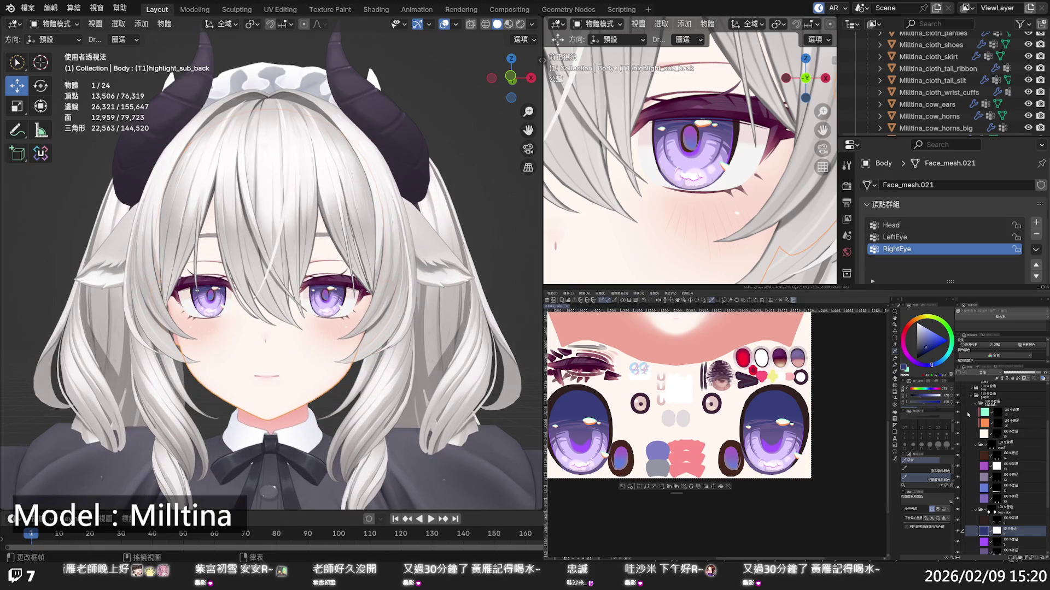
Collapse the layer folder, toggle the colour layer's visibility to show green irises, and select the folder above
left_click(971, 398)
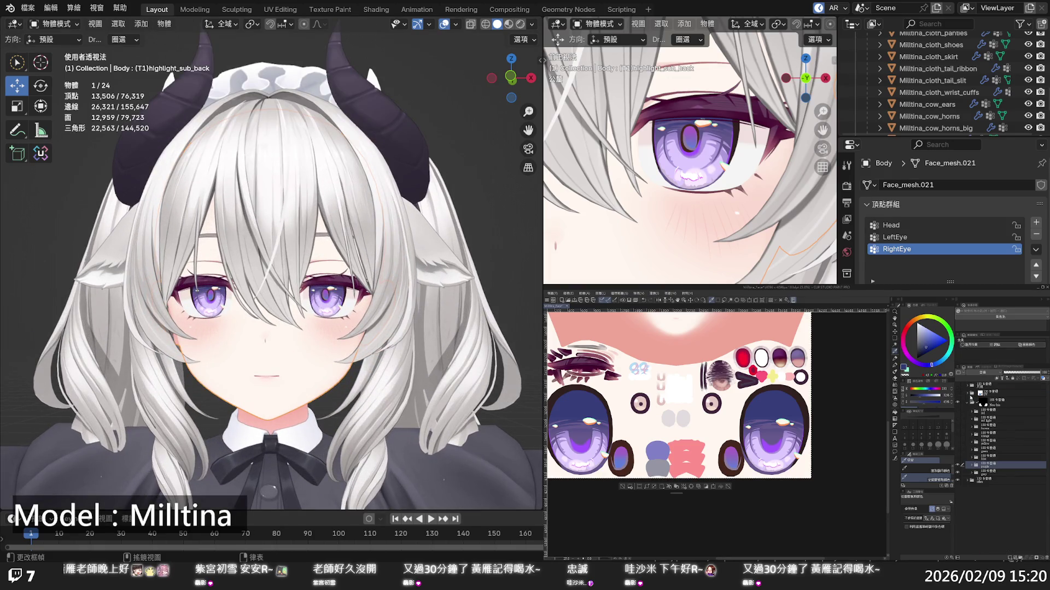
left_click(957, 454)
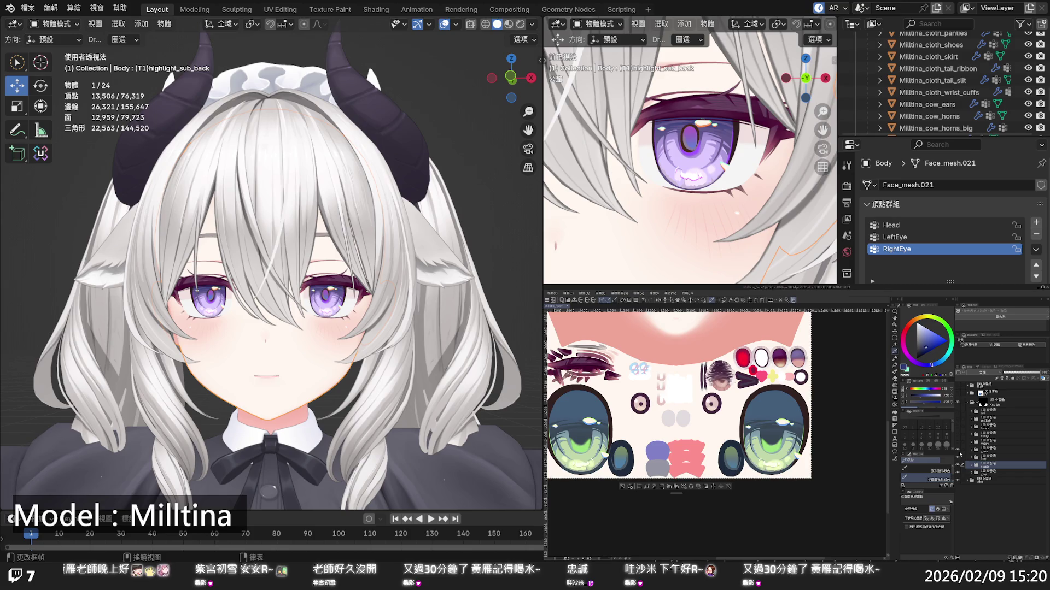
left_click(980, 452)
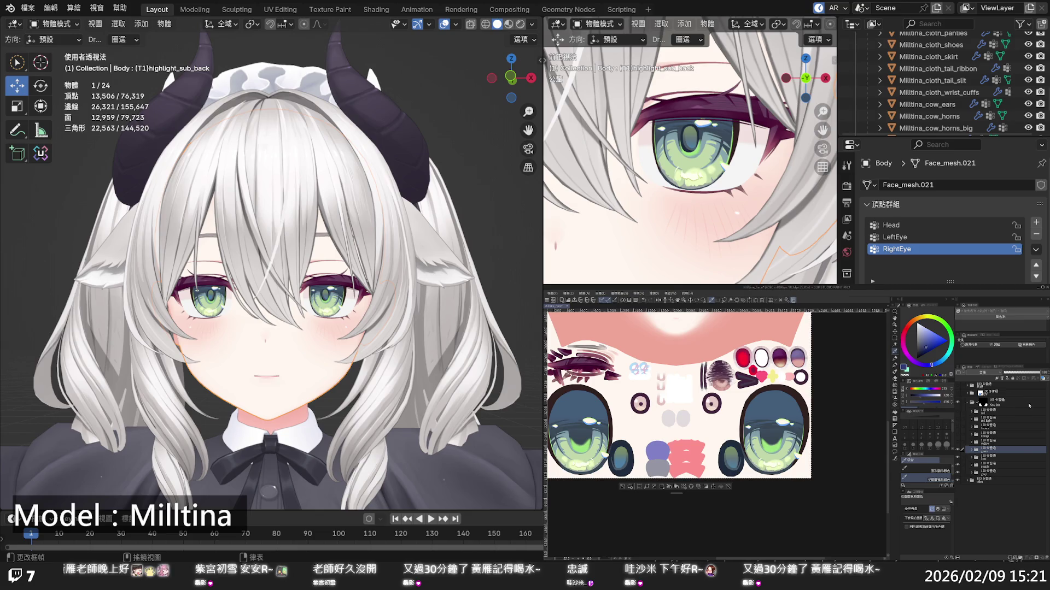
Make the purple eye variant visible again, comparing it on and off, and expand its folder
left_click(968, 465)
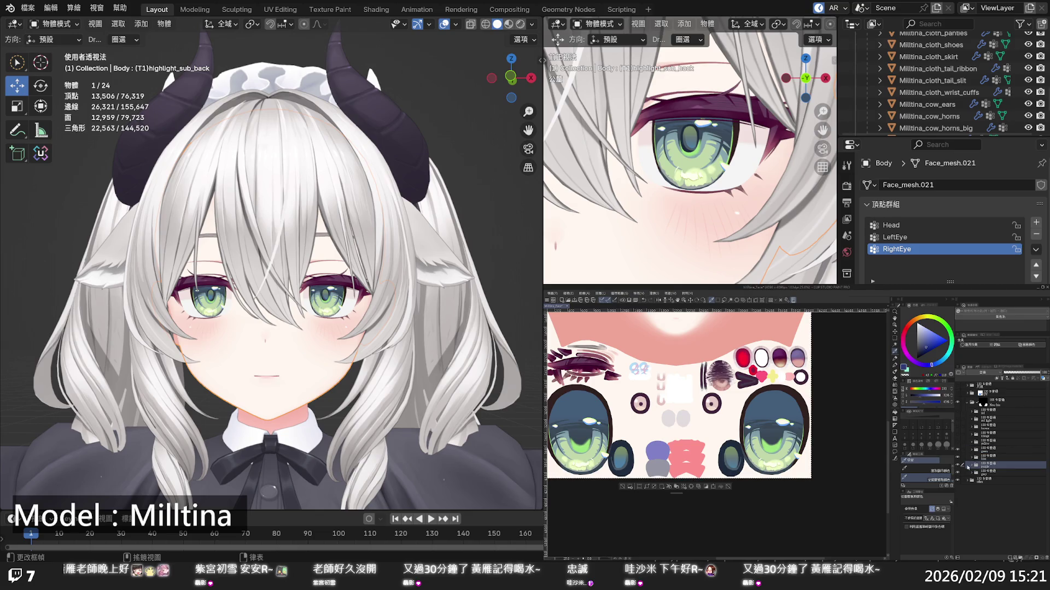
left_click(958, 452)
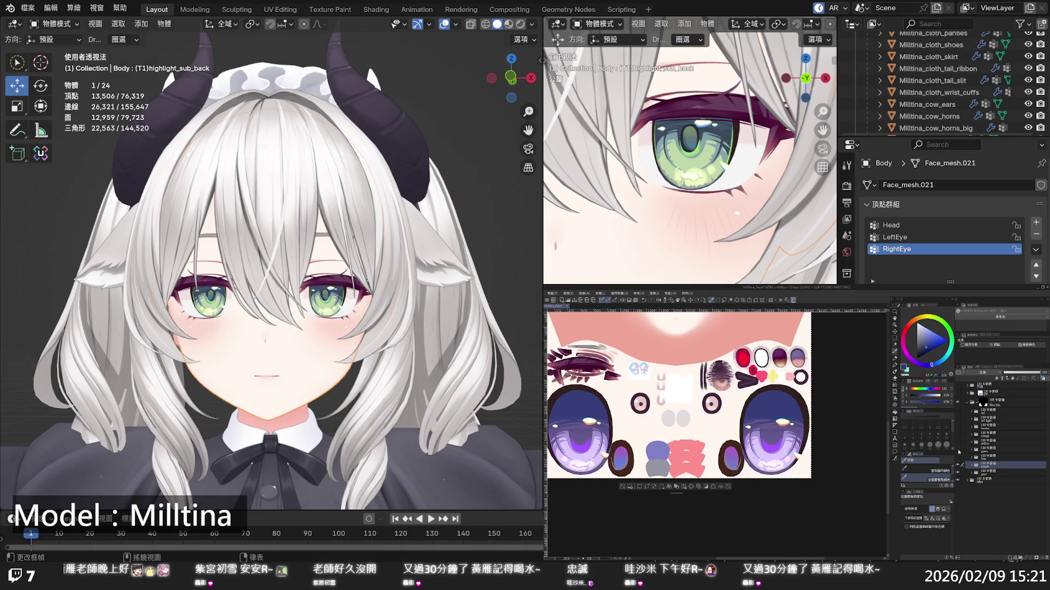
left_click(958, 465)
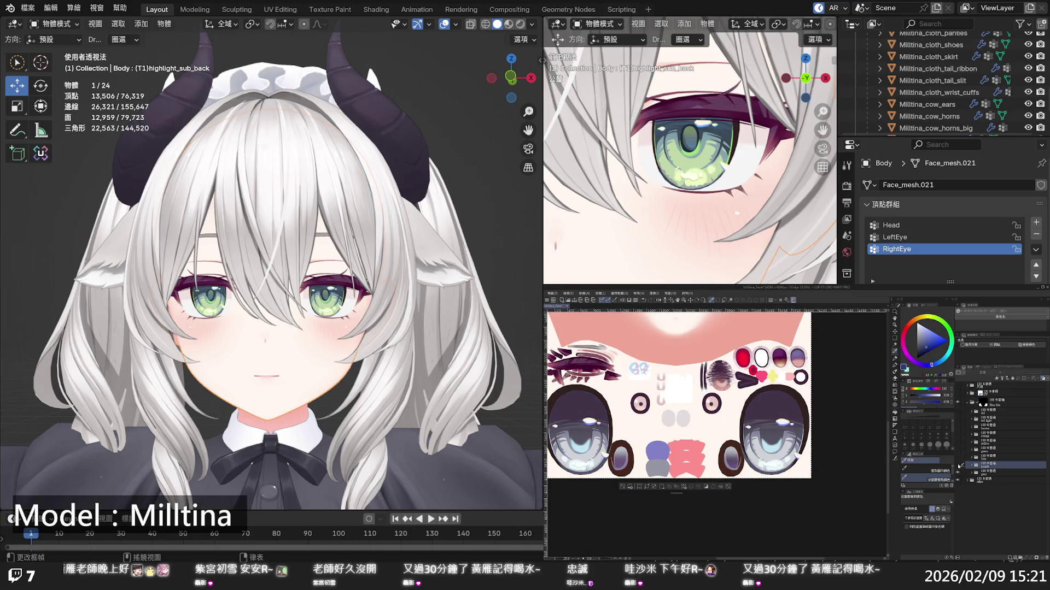
left_click(958, 465)
left_click(972, 466)
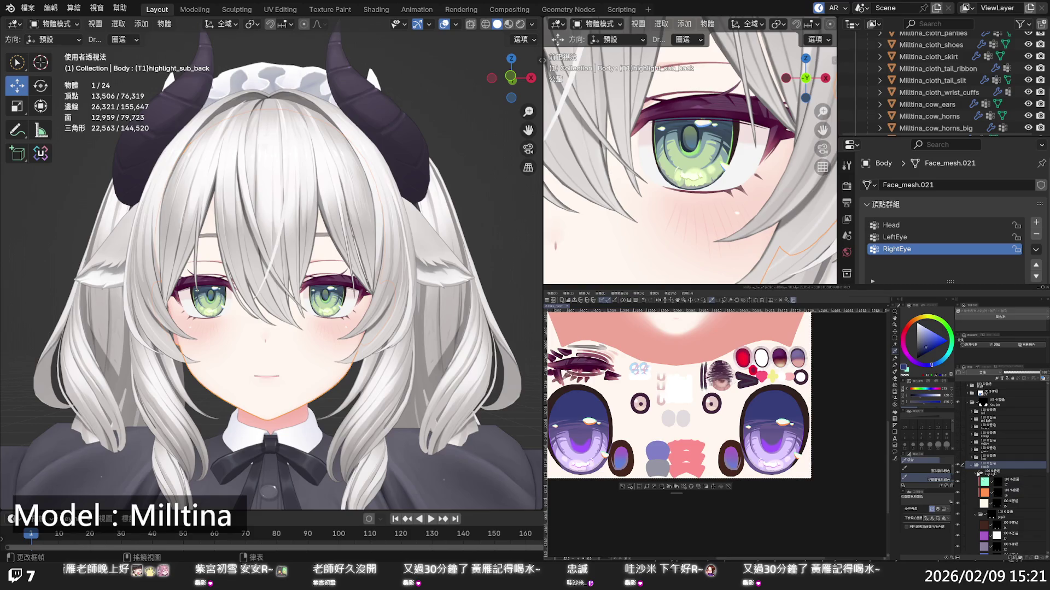
scroll(986, 481, "down", 5)
Refill the left iris layer with a darker shade of purple
left_click(987, 498)
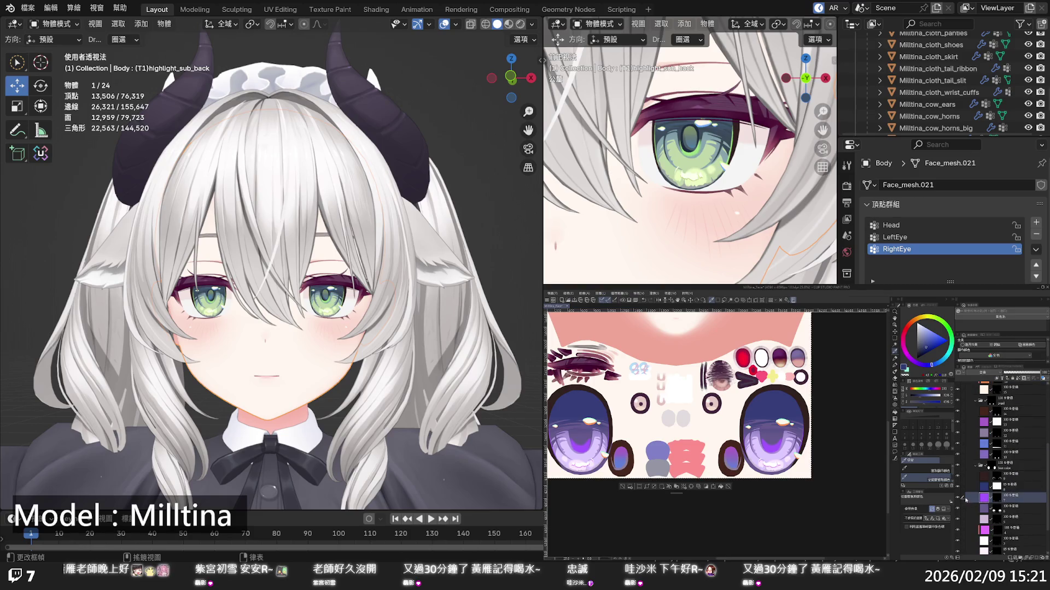
left_click(720, 486)
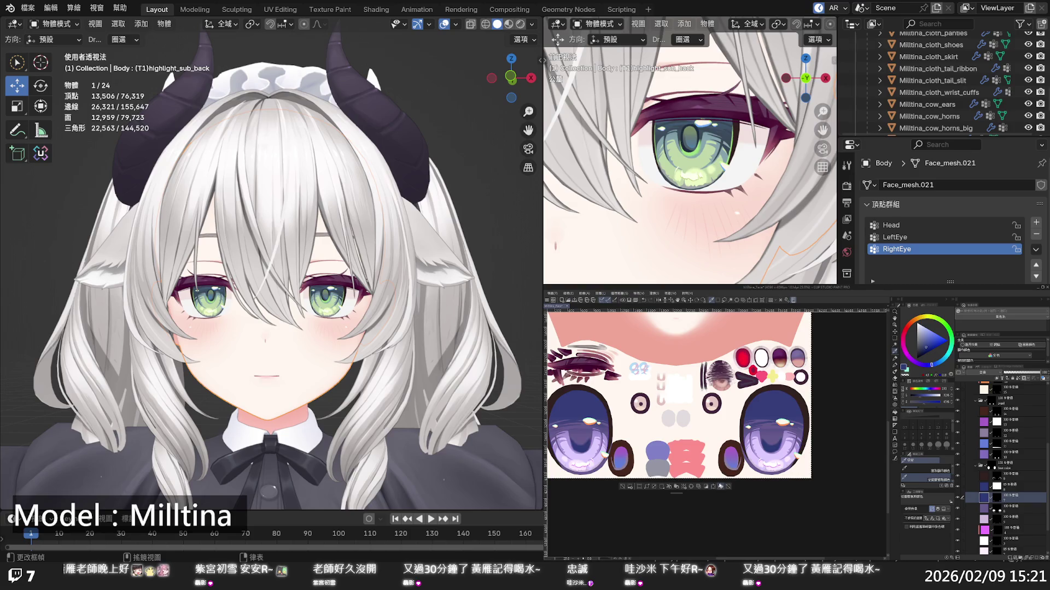
left_click(720, 487)
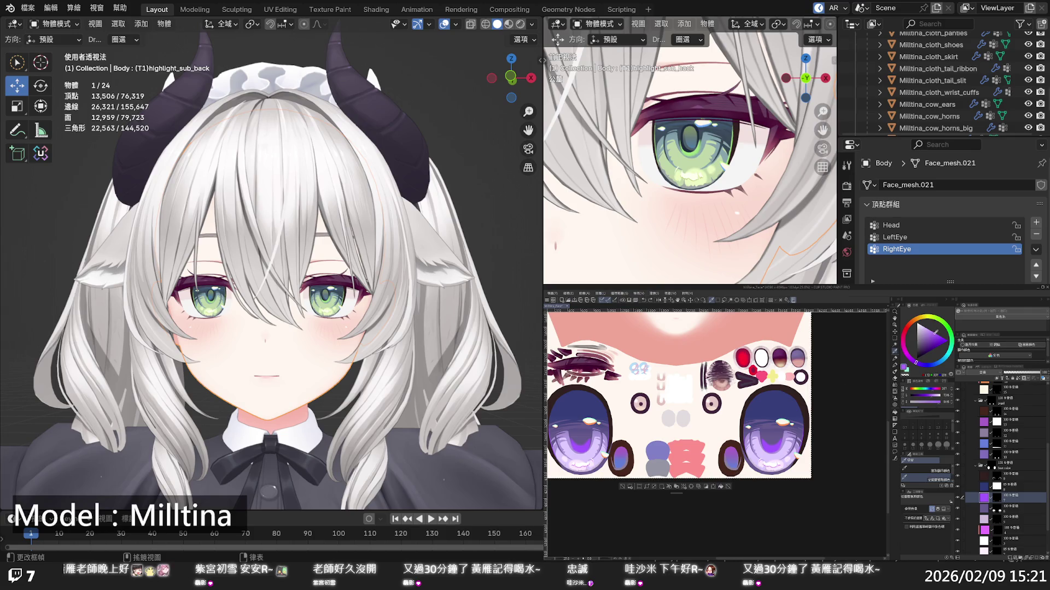
left_click(721, 487)
left_click_drag(935, 330, 934, 321)
left_click(722, 486)
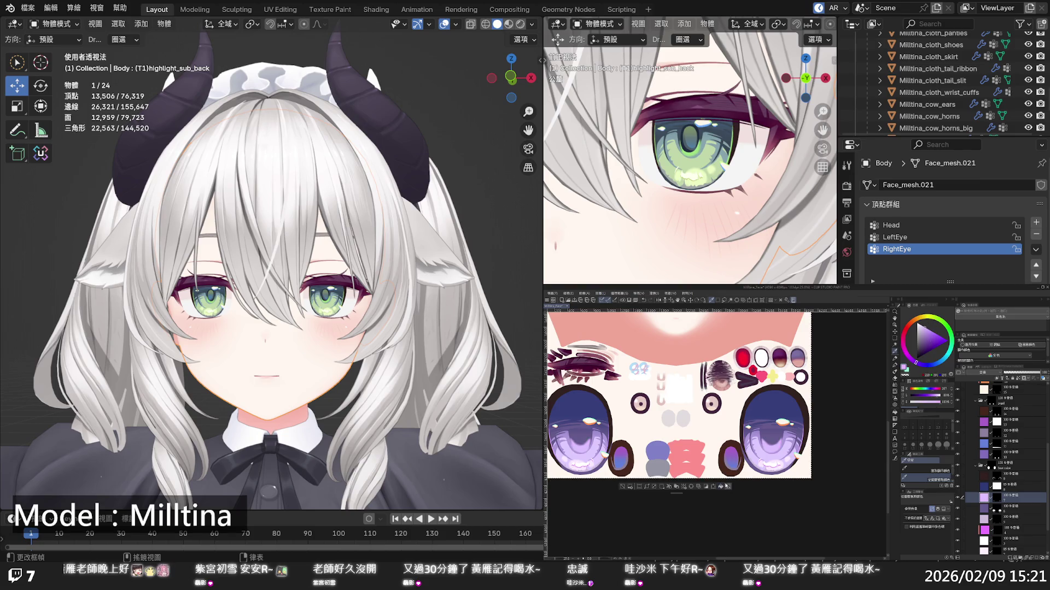
left_click_drag(936, 332, 936, 332)
left_click(719, 486)
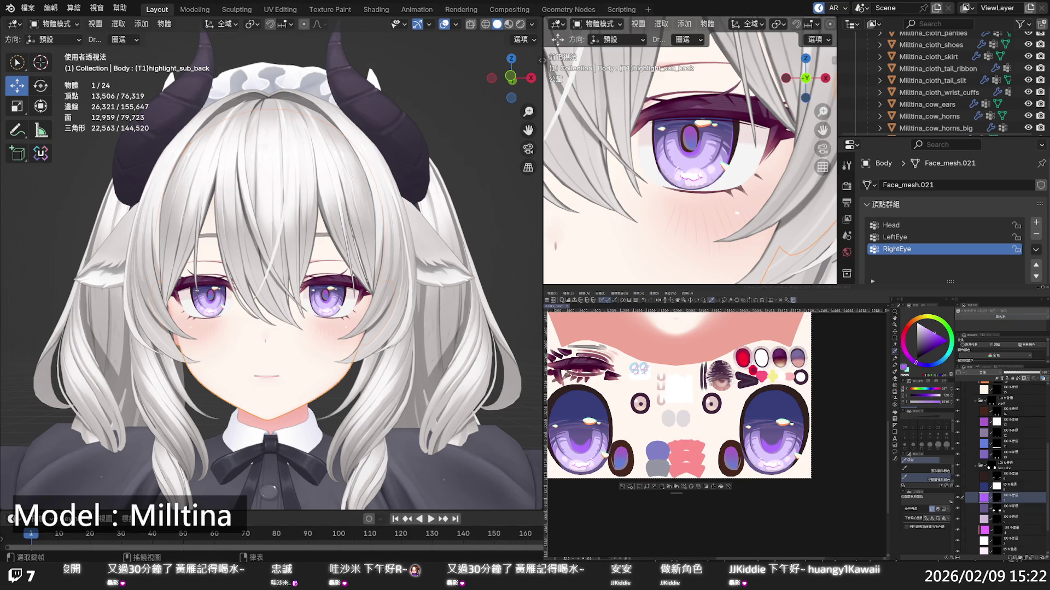
Turn on the grey-blue eye layer and inspect the grey irises on the Blender avatar
scroll(1001, 470, "up", 5)
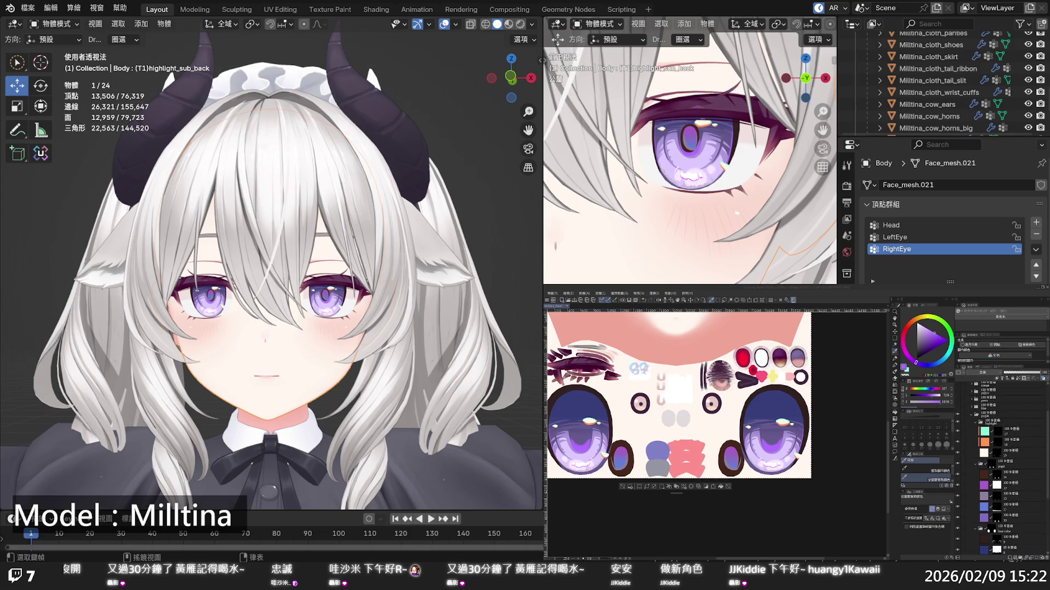
left_click(959, 416)
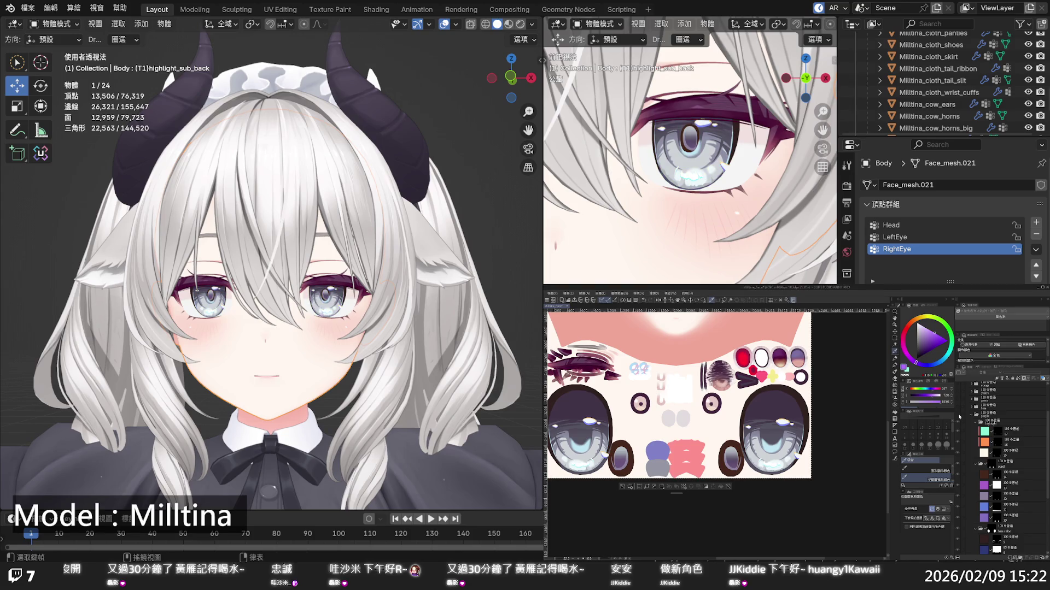
scroll(271, 271, "down", 5)
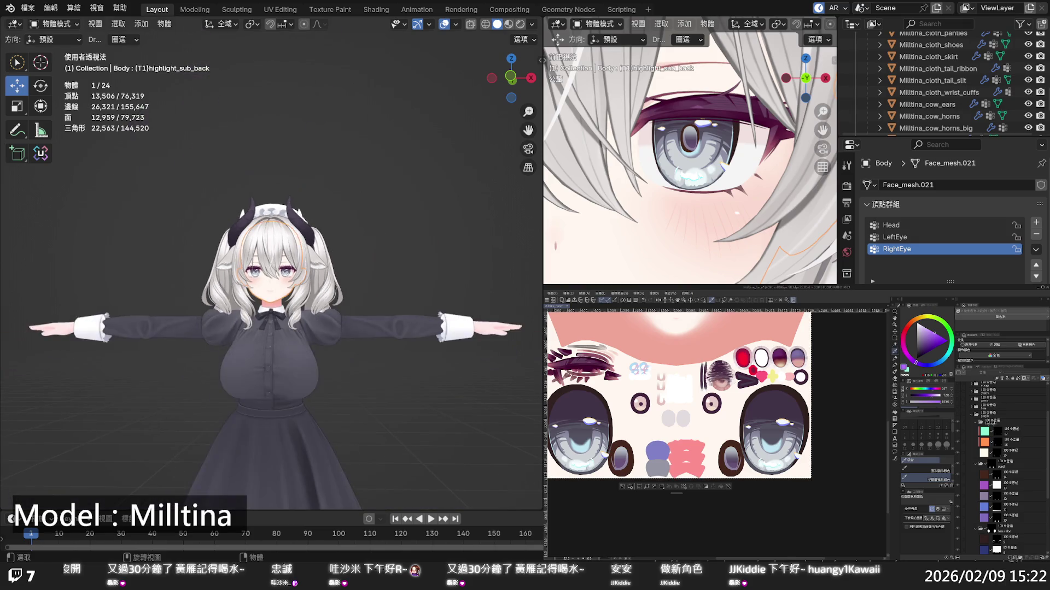
scroll(272, 270, "up", 1)
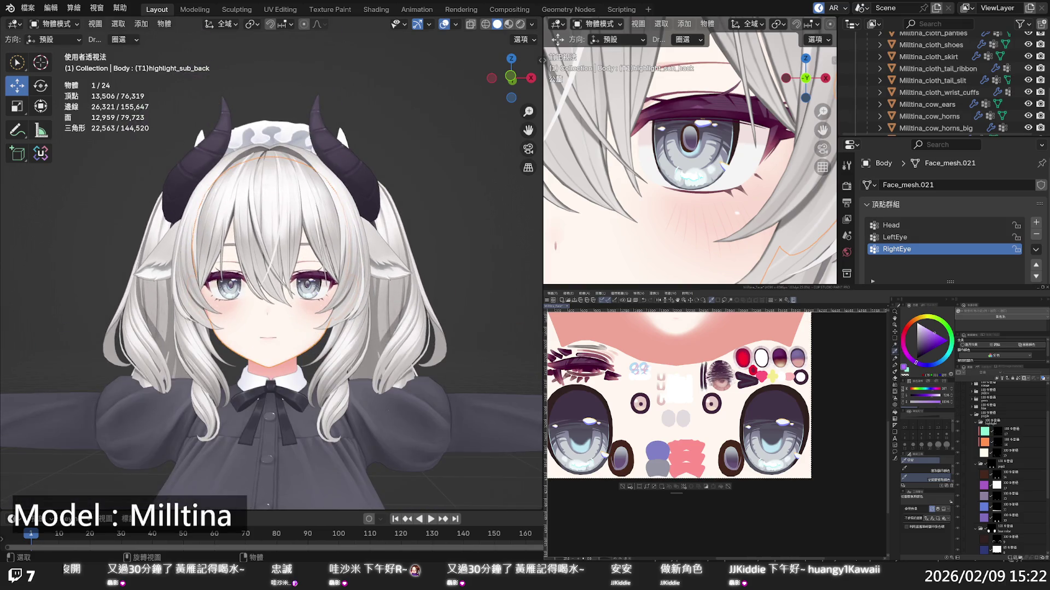
scroll(356, 319, "down", 2)
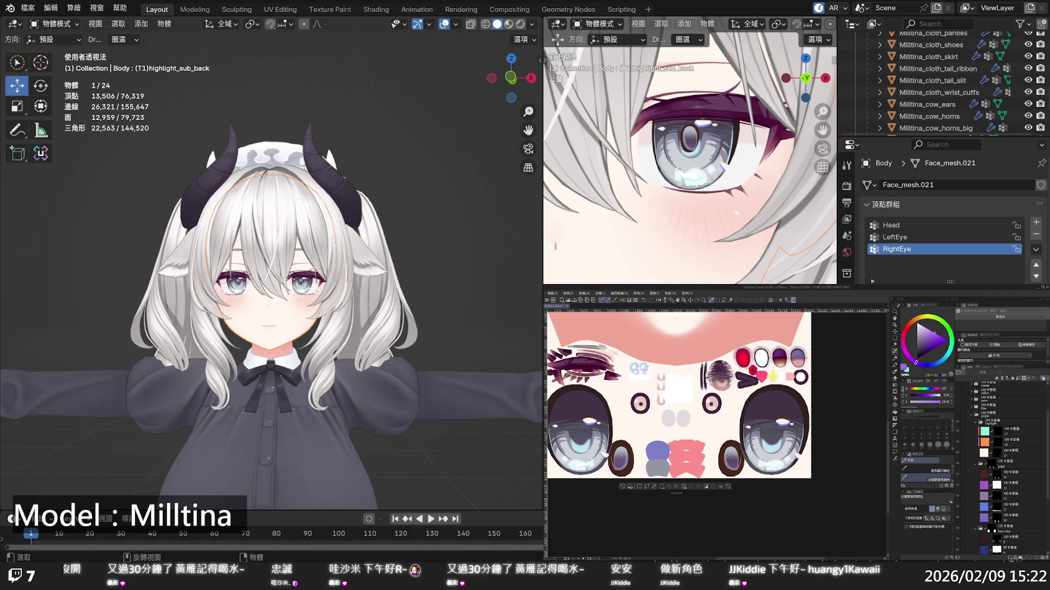
Collapse the purple folder and compare purple against blue-grey eyes, leaving blue-grey showing
left_click(971, 414)
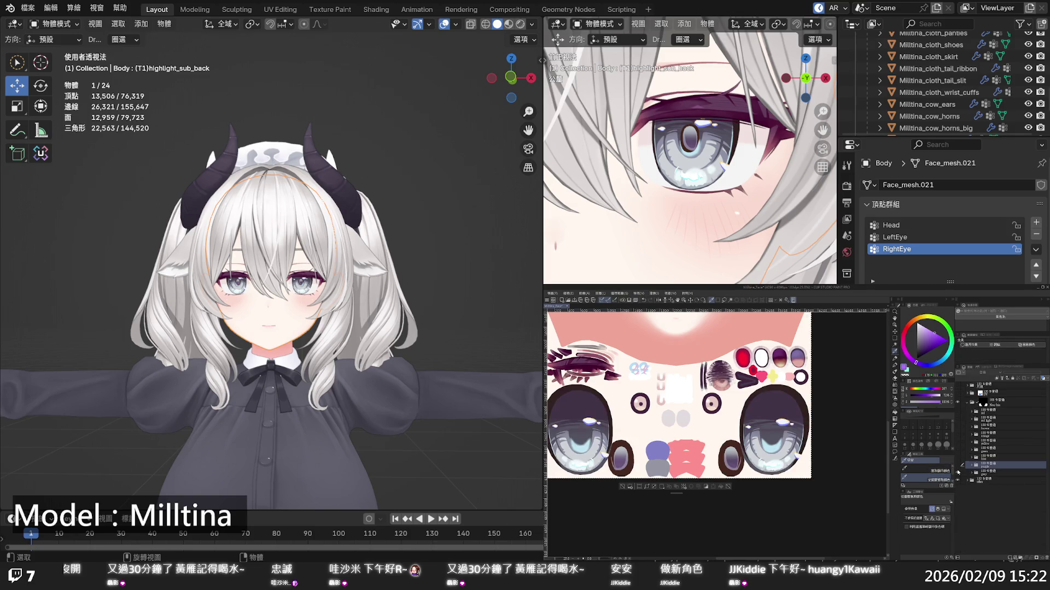
left_click(958, 466)
left_click(958, 467)
left_click(957, 467)
left_click(958, 467)
left_click(958, 466)
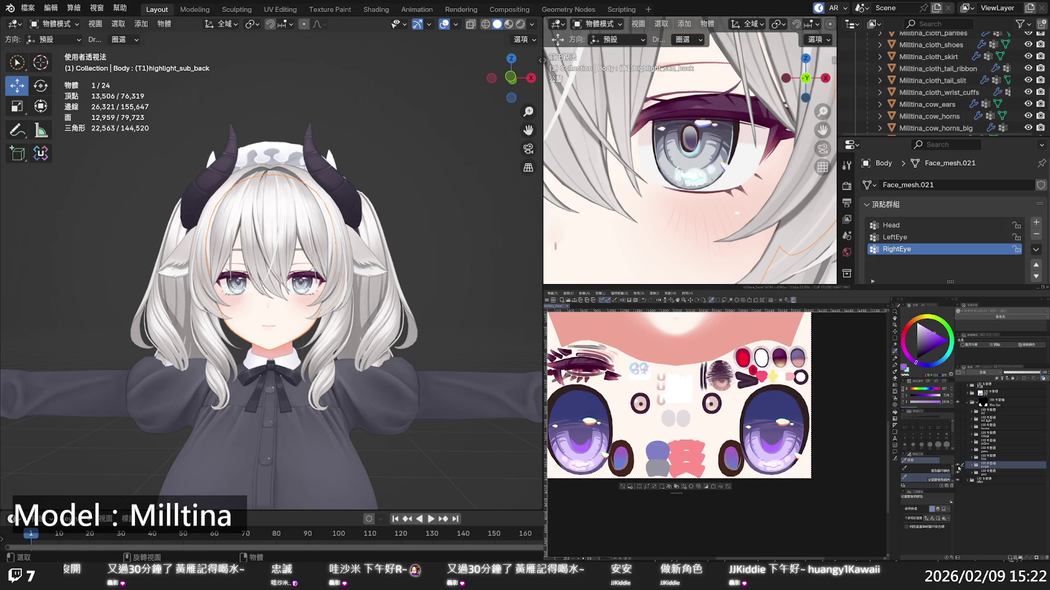
left_click(958, 466)
Add a new raster layer inside the grey eye folder and select it
left_click(987, 473)
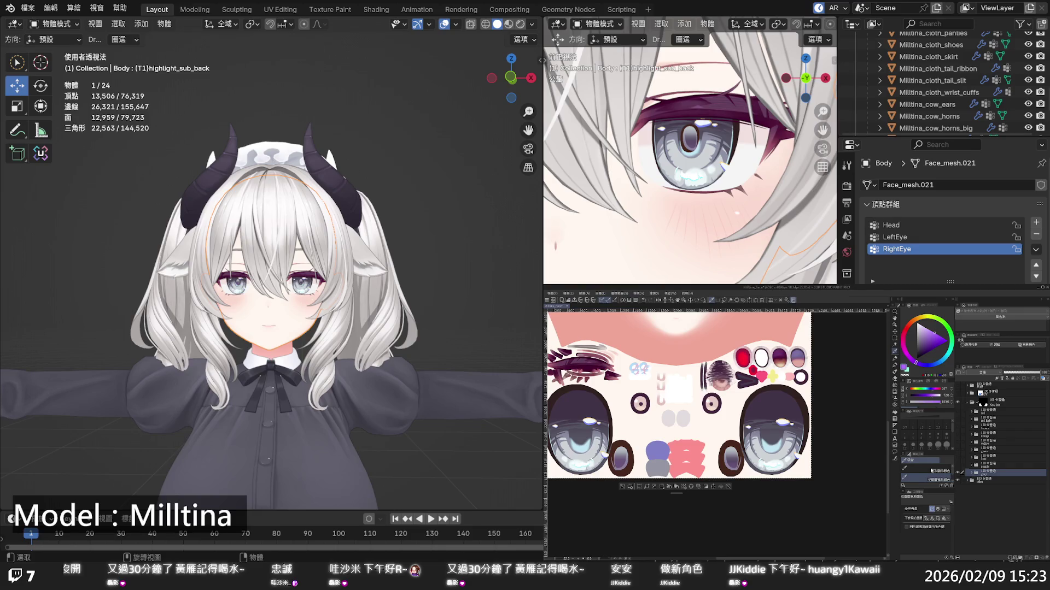
left_click(992, 475)
left_click(985, 481)
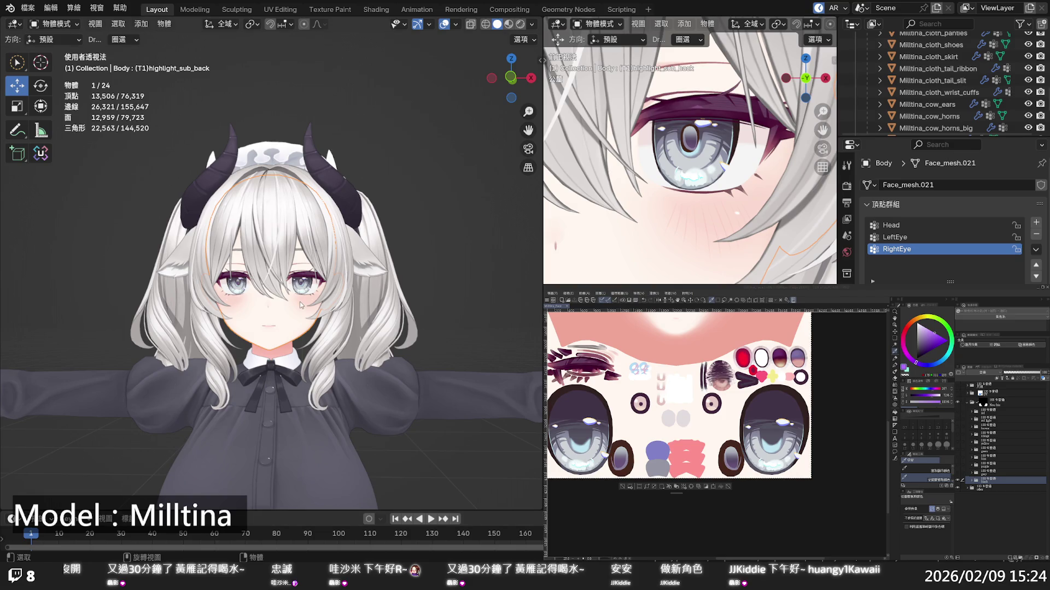
Zoom the Blender viewport onto the face and turn the purple eye layer back on
scroll(297, 316, "up", 2)
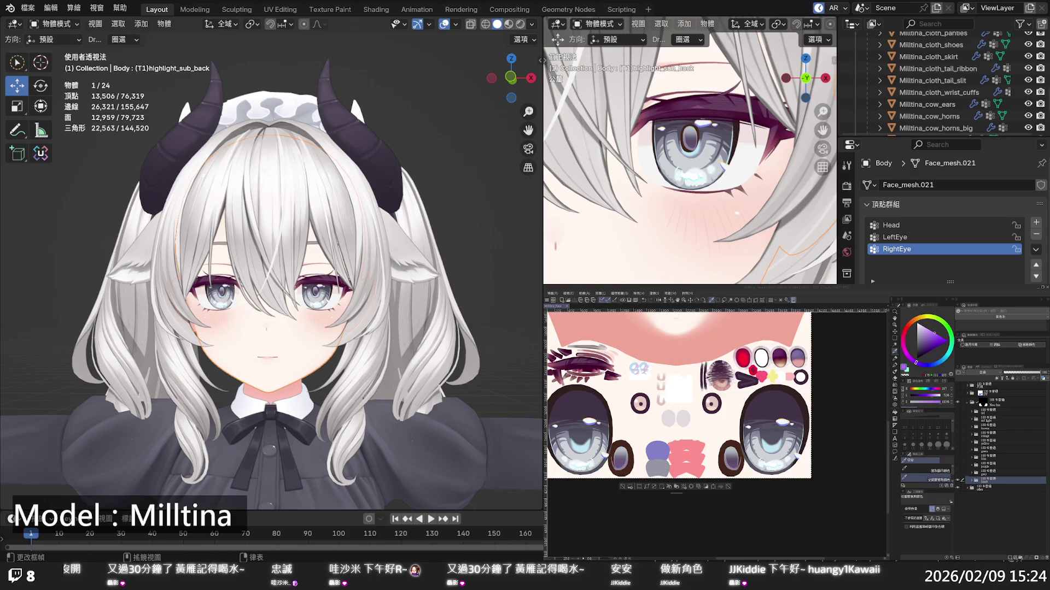
left_click(838, 363)
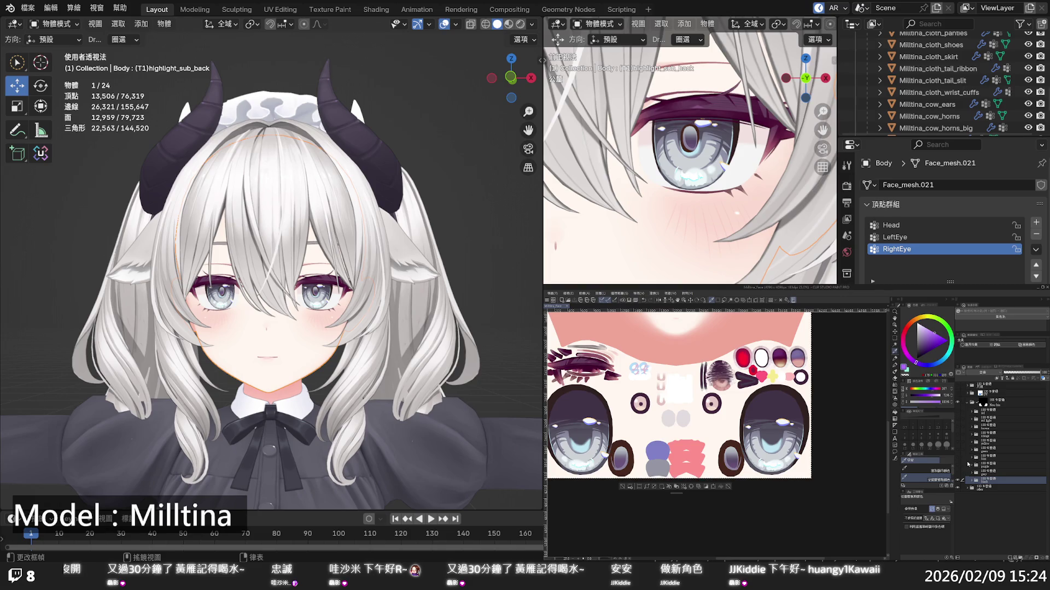
left_click(957, 466)
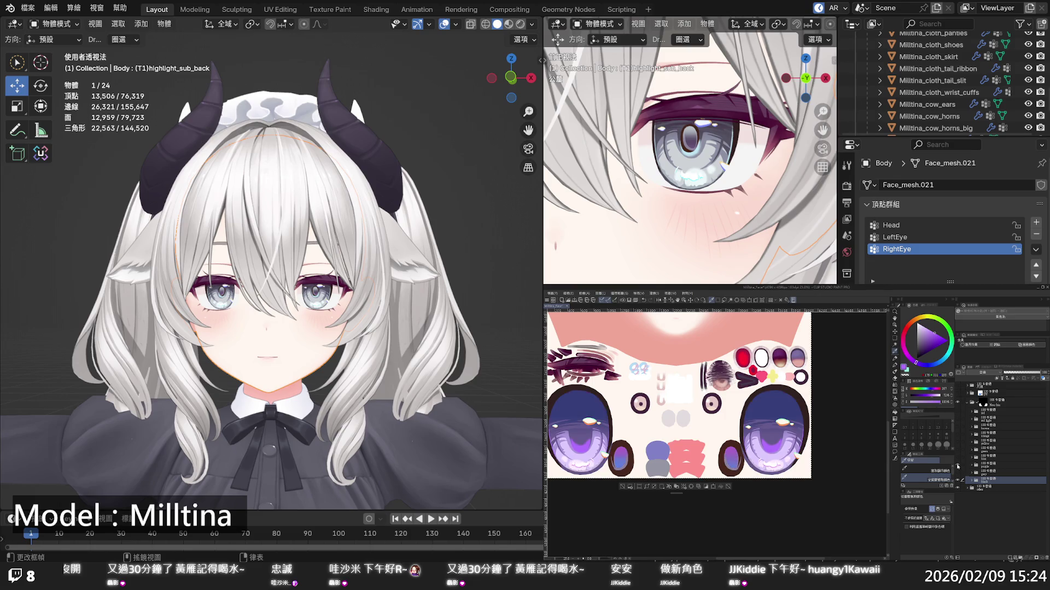
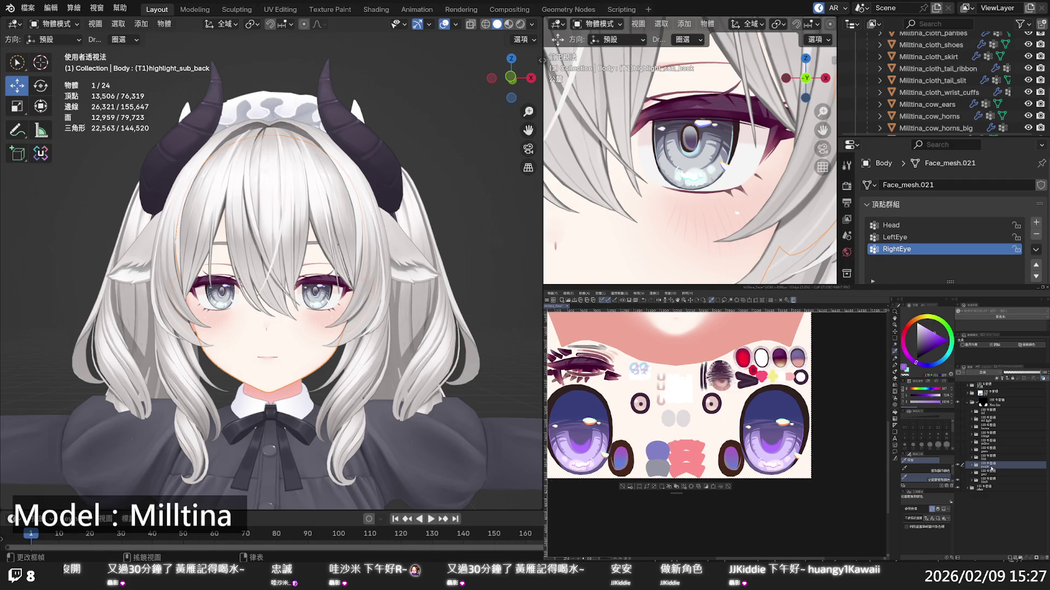
Select the purple eye layer and add a new blank layer above it
left_click(991, 477)
left_click(991, 468)
left_click(991, 476)
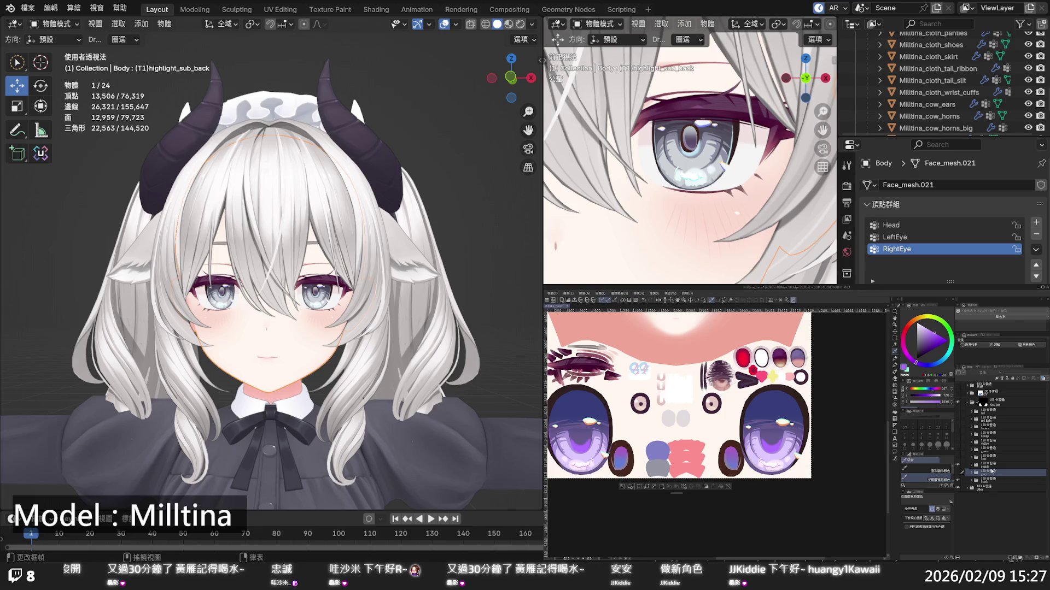
left_click(993, 469)
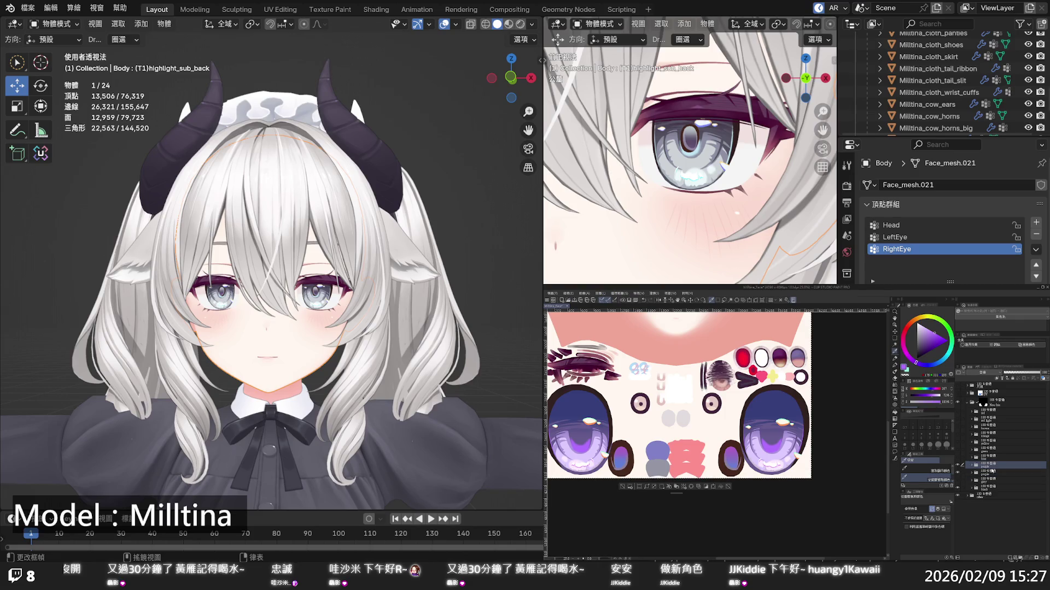
key("ctrl+c")
key("ctrl+v")
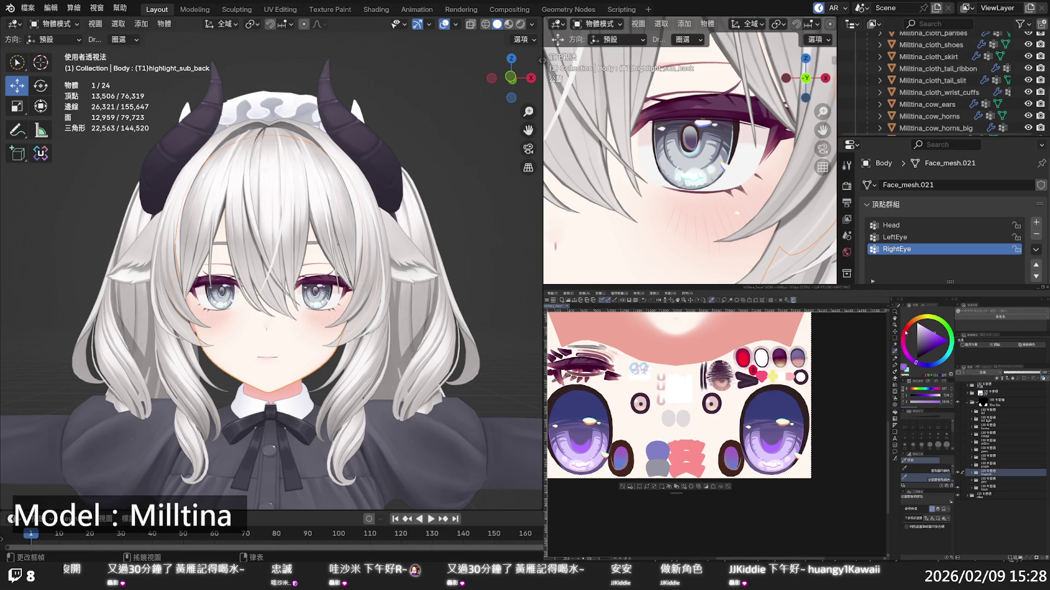
Pick a lighter purple drawing colour and expand the Magenta layer group
key("alt+Tab")
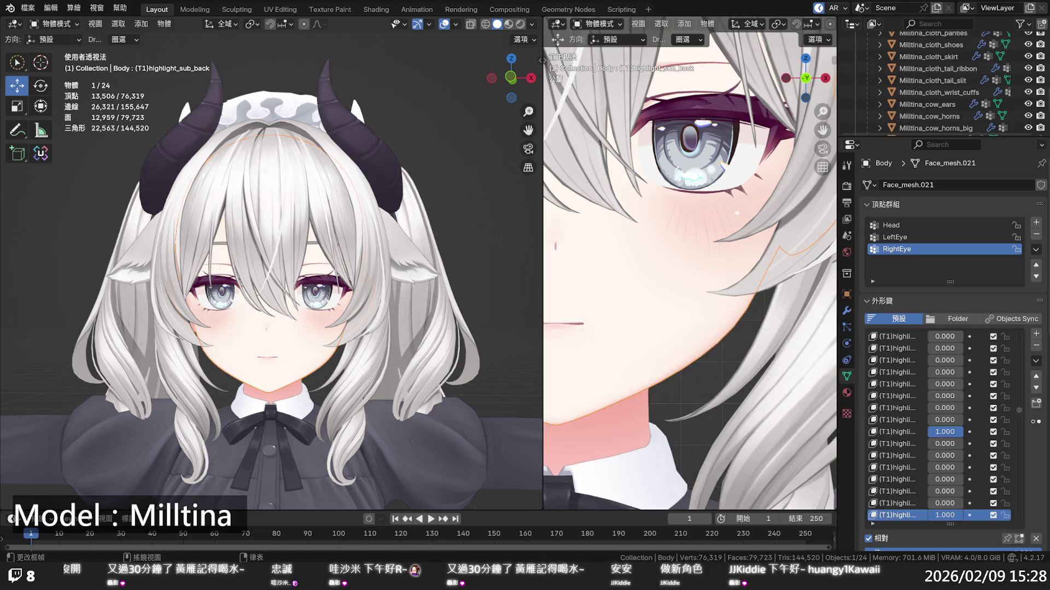
key("alt+Tab")
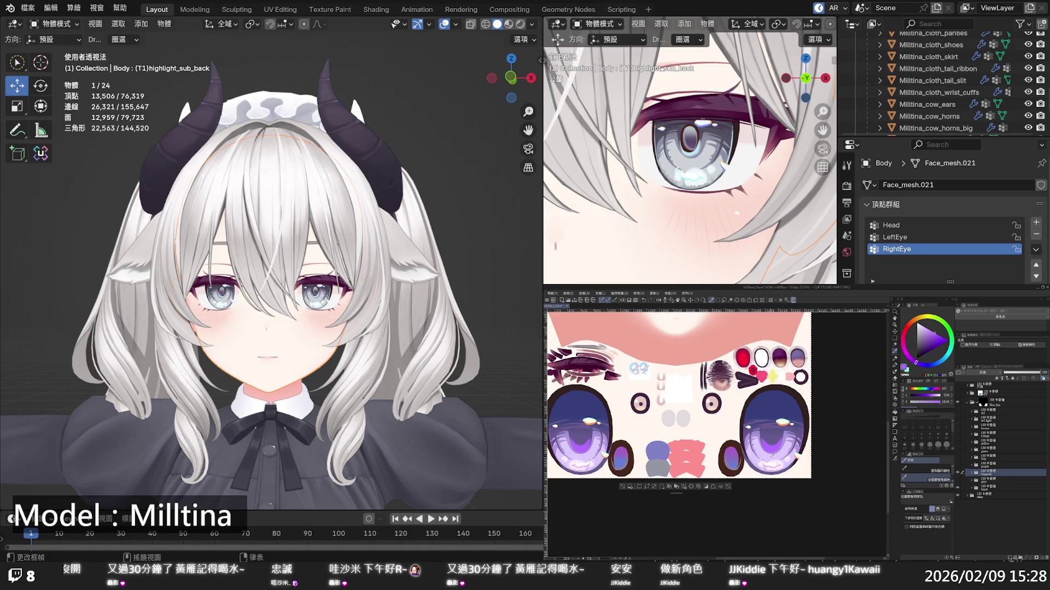
left_click(906, 355)
left_click(971, 472)
Select the base color layer, shift the colour toward magenta then muted mauve, and select the glow layer above
scroll(975, 478, "down", 5)
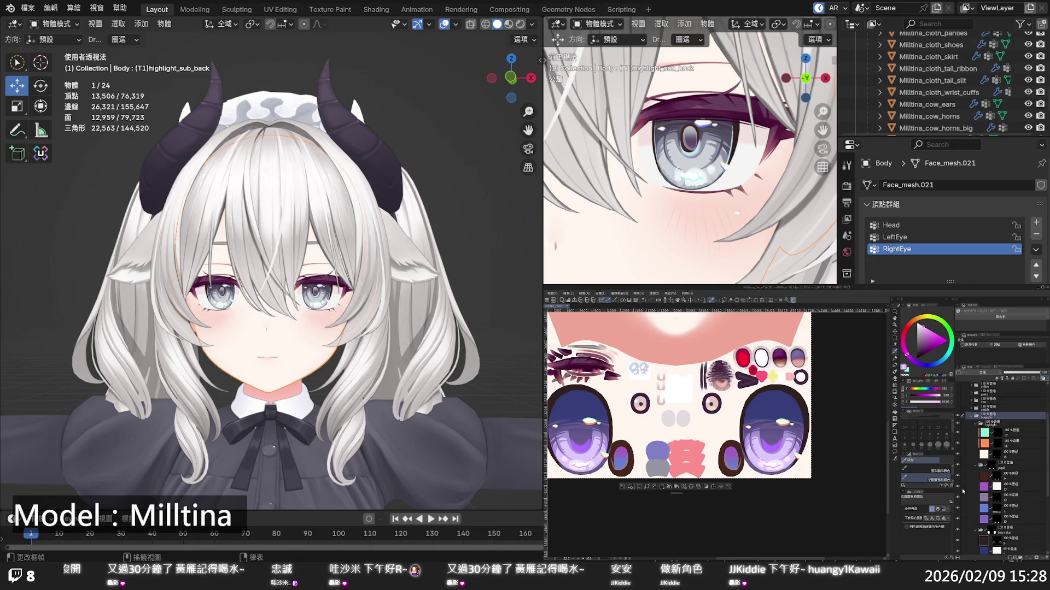
left_click(990, 528)
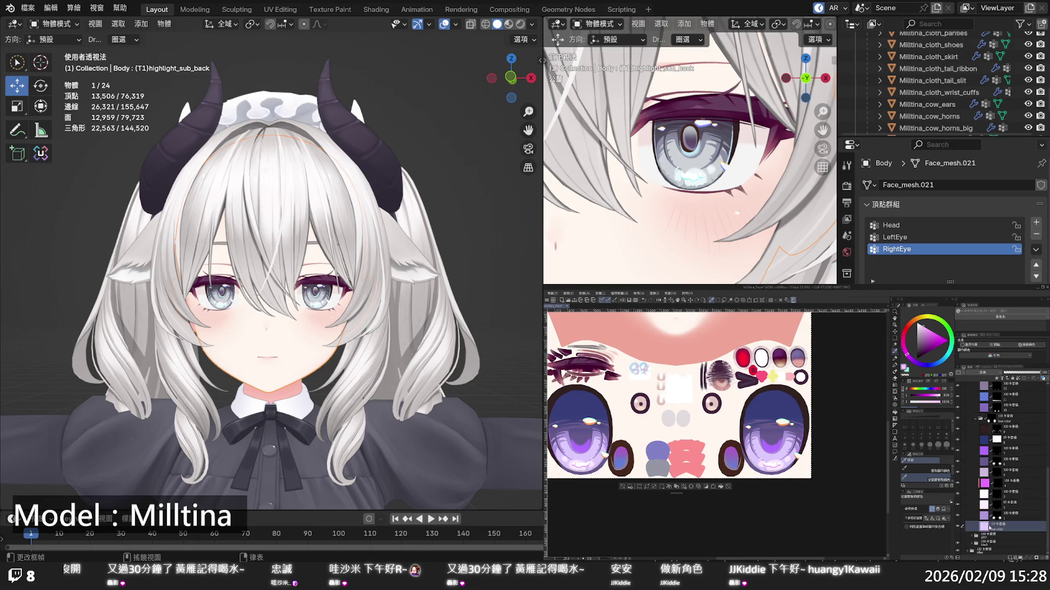
left_click(918, 364)
left_click_drag(917, 363, 906, 355)
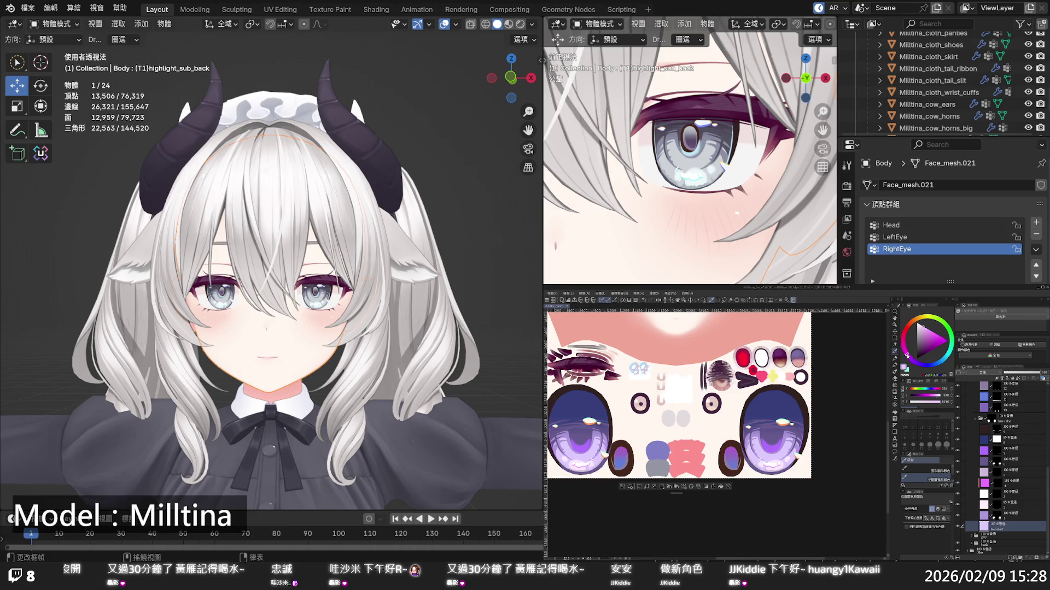
left_click(720, 486)
left_click(906, 354)
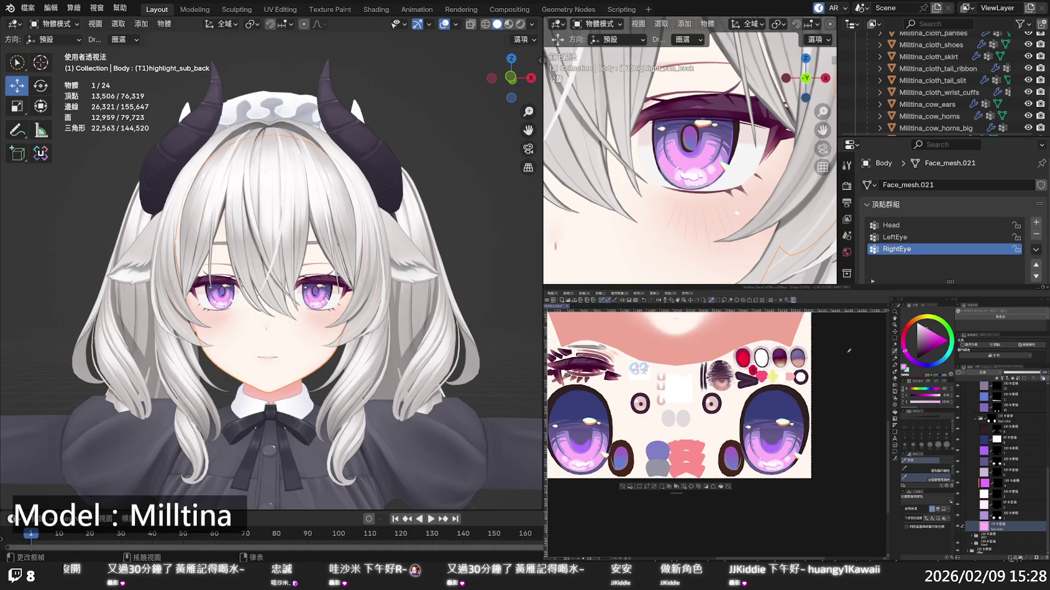
left_click(813, 412, "alt")
left_click(995, 517)
Clear the glow layer, undo the clear, and toggle its visibility to compare
left_click(721, 487)
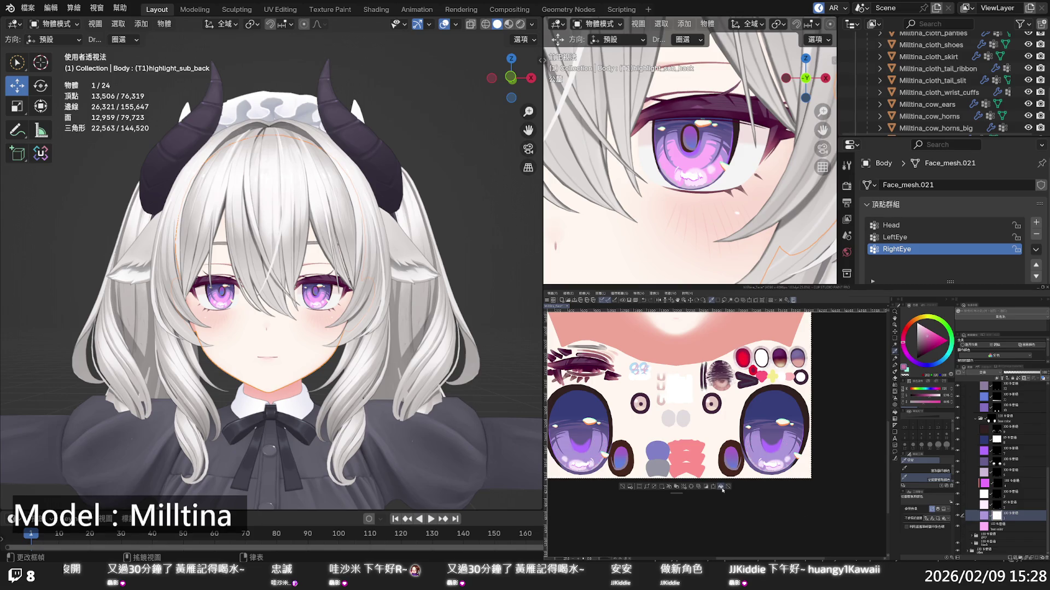
key("ctrl+z")
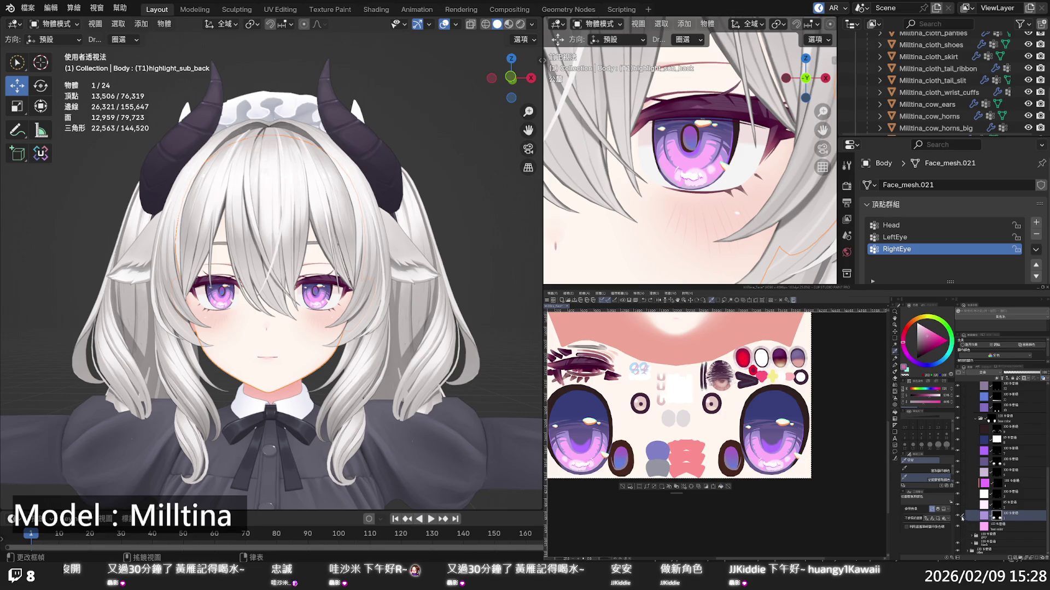
left_click(960, 516)
left_click(959, 517)
Toggle the higher eye layer and the highlight layer on and off, then reselect the lower eye layer
left_click(994, 462)
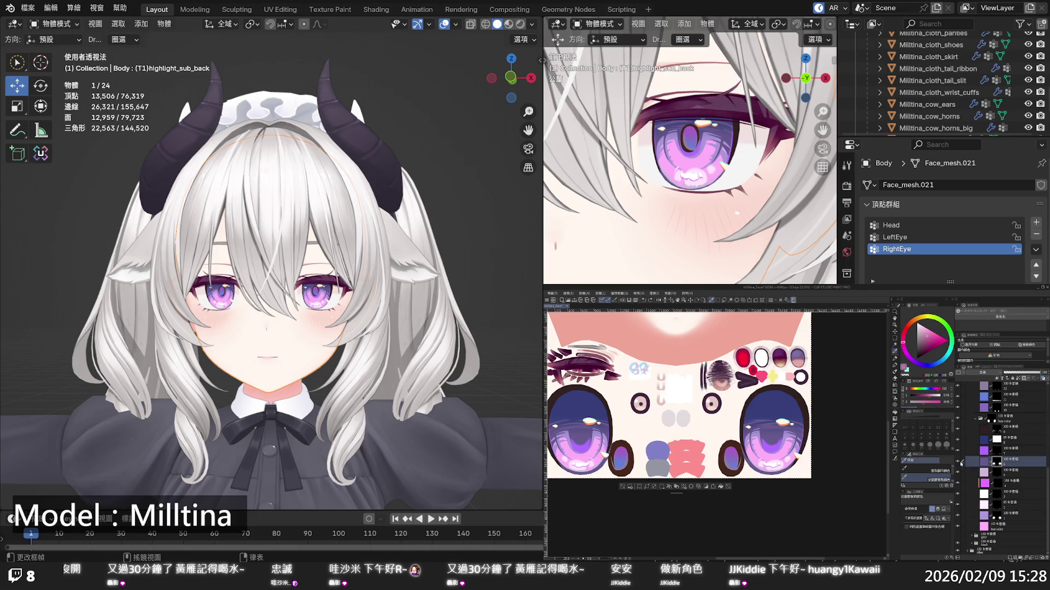
left_click(957, 463)
left_click(958, 462)
left_click(958, 517)
left_click(958, 516)
left_click(958, 516)
left_click(958, 516)
left_click(989, 516)
left_click(722, 486)
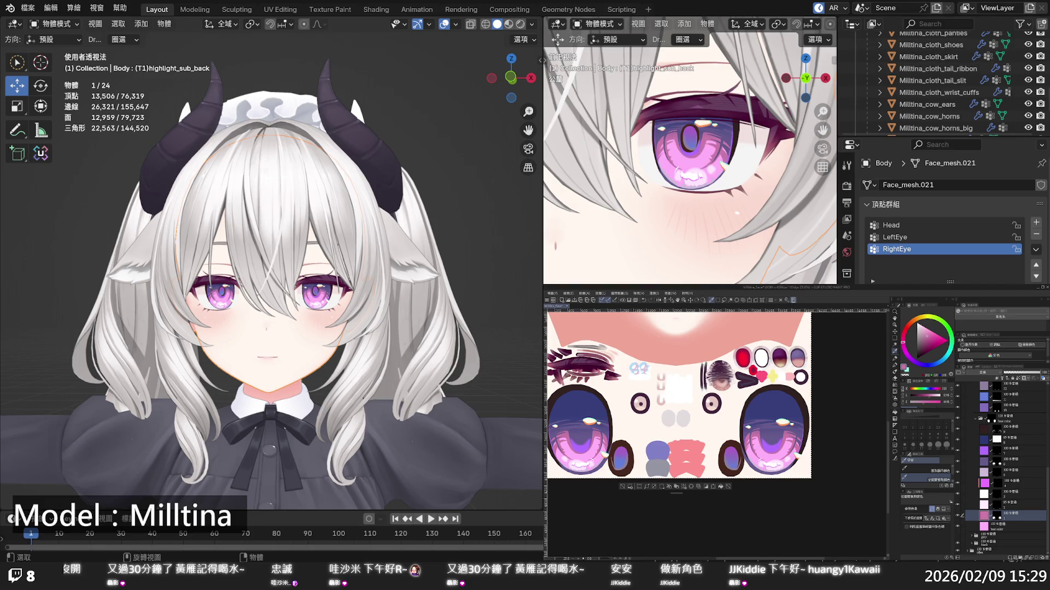
scroll(272, 263, "up", 2)
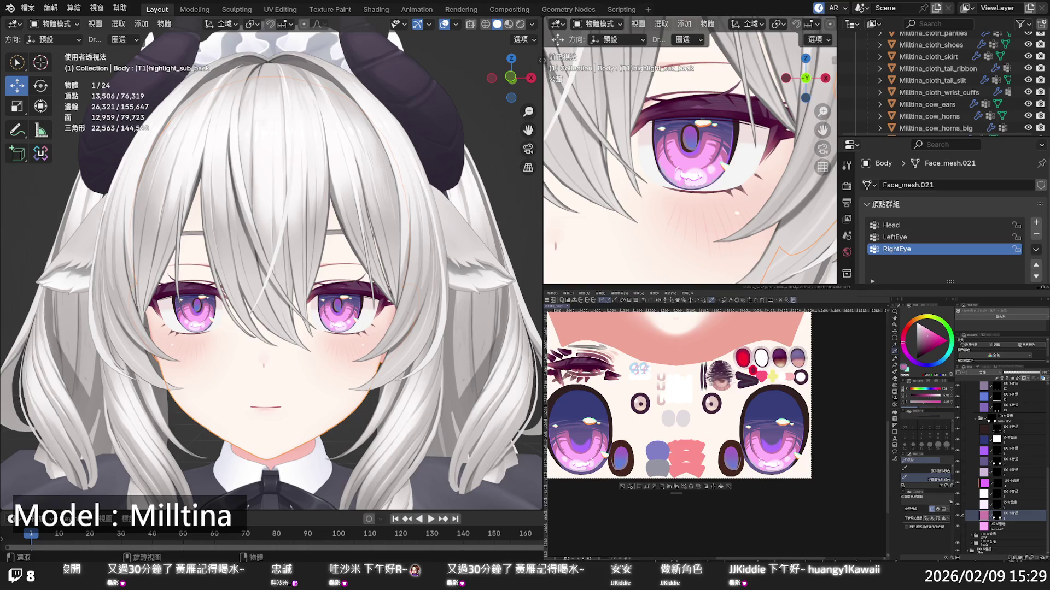
Swap to the other drawing colour and select an eye layer higher in the list
middle_click_drag(300, 368, 272, 333, "shift")
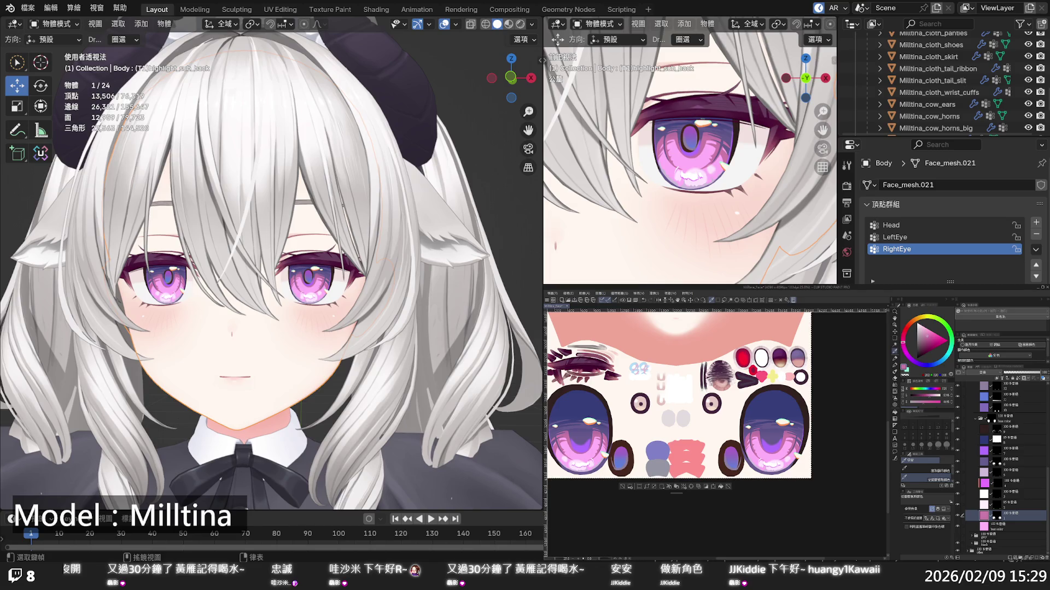
key("x")
left_click(986, 462)
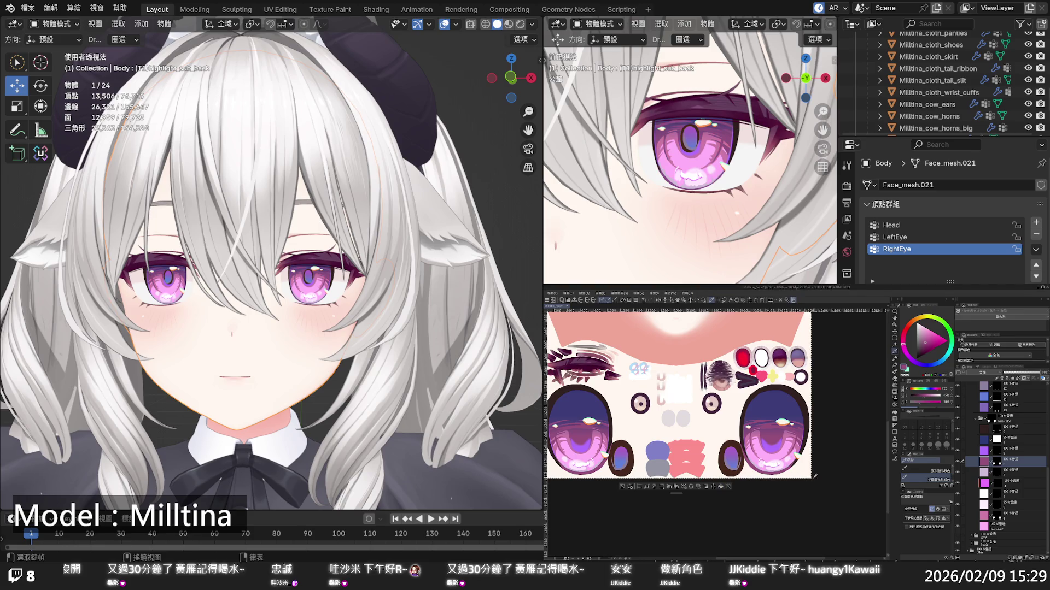
scroll(251, 500, "down", 5)
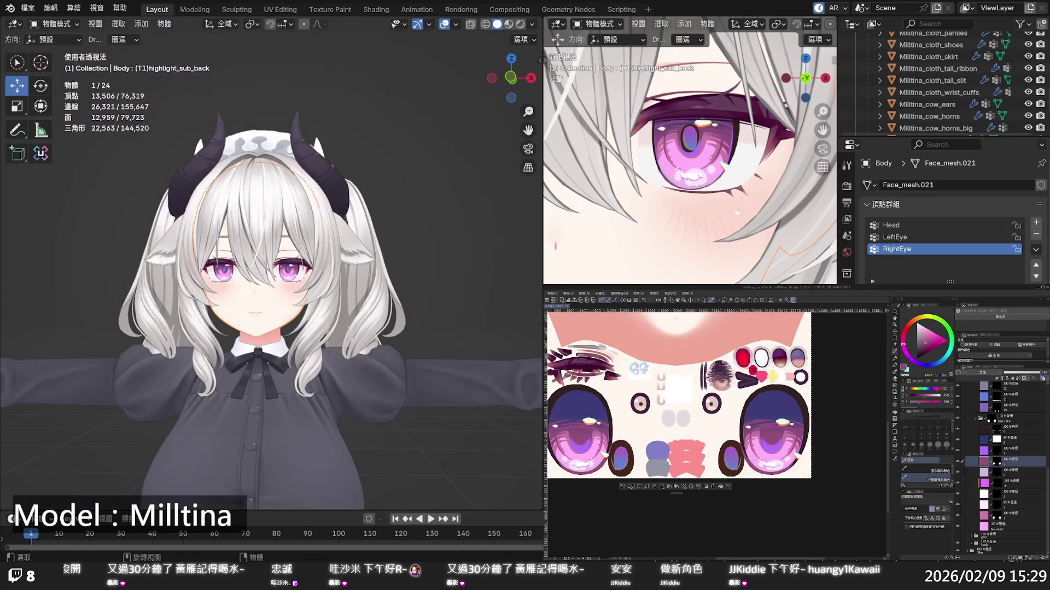
scroll(251, 499, "down", 2)
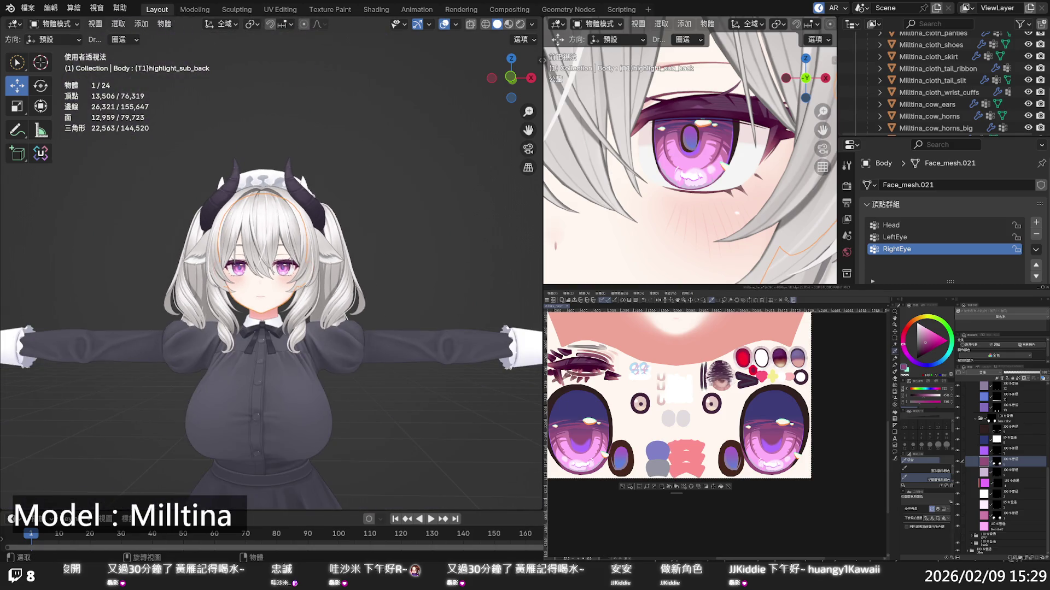
scroll(341, 299, "up", 6)
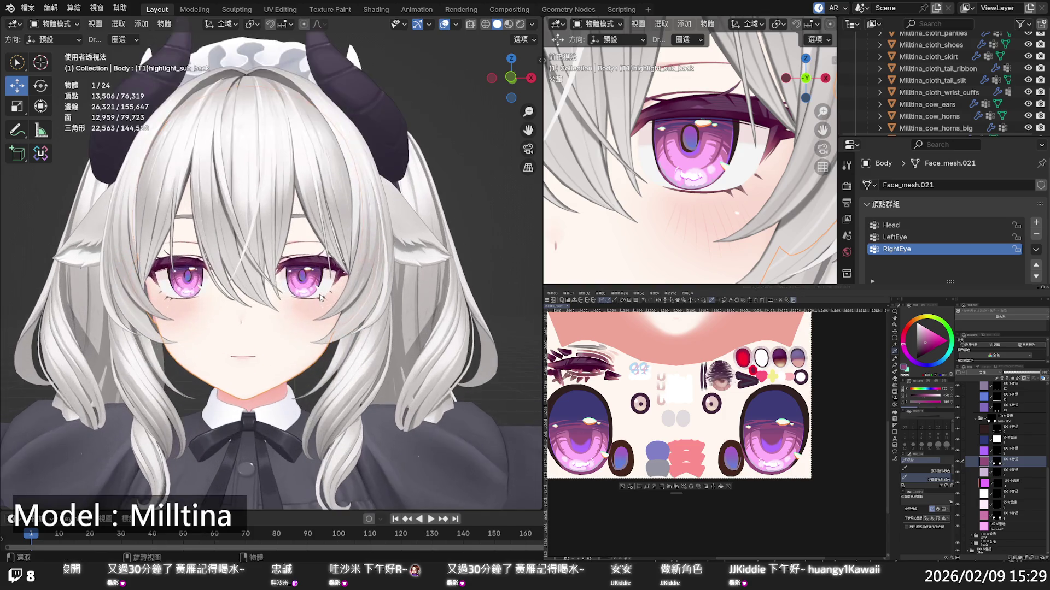
scroll(341, 299, "up", 3)
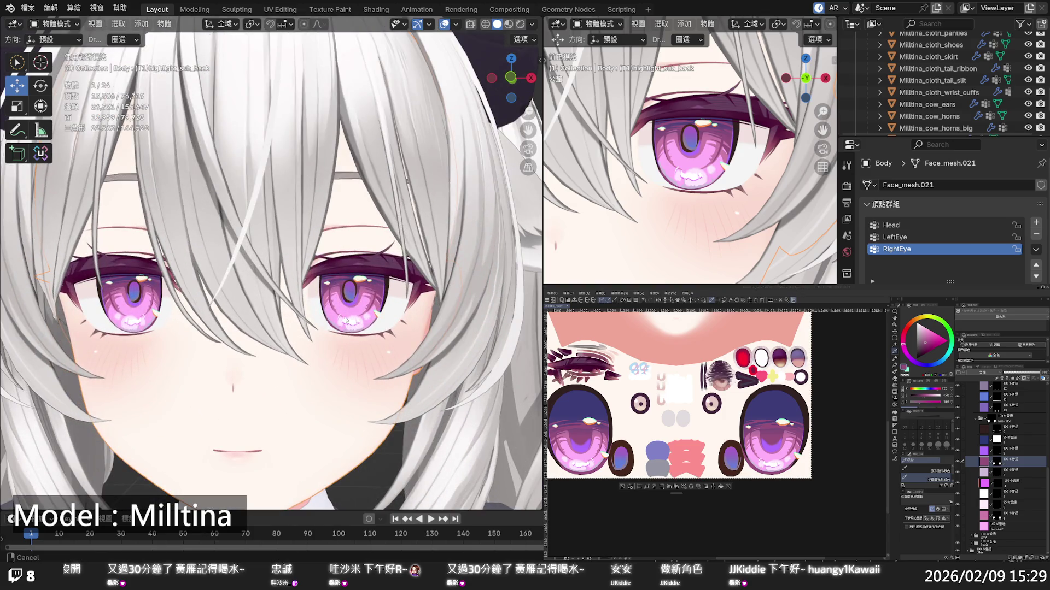
scroll(345, 316, "up", 2)
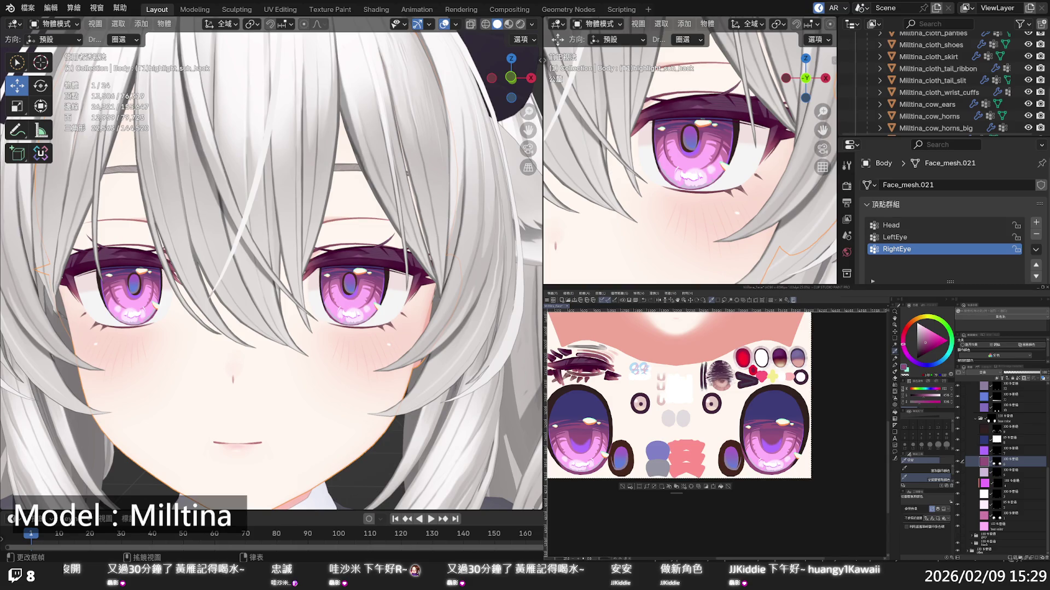
Pick vivid pink and fill the next eye layer and the purple eye layer with it
left_click(938, 338)
left_click(987, 483)
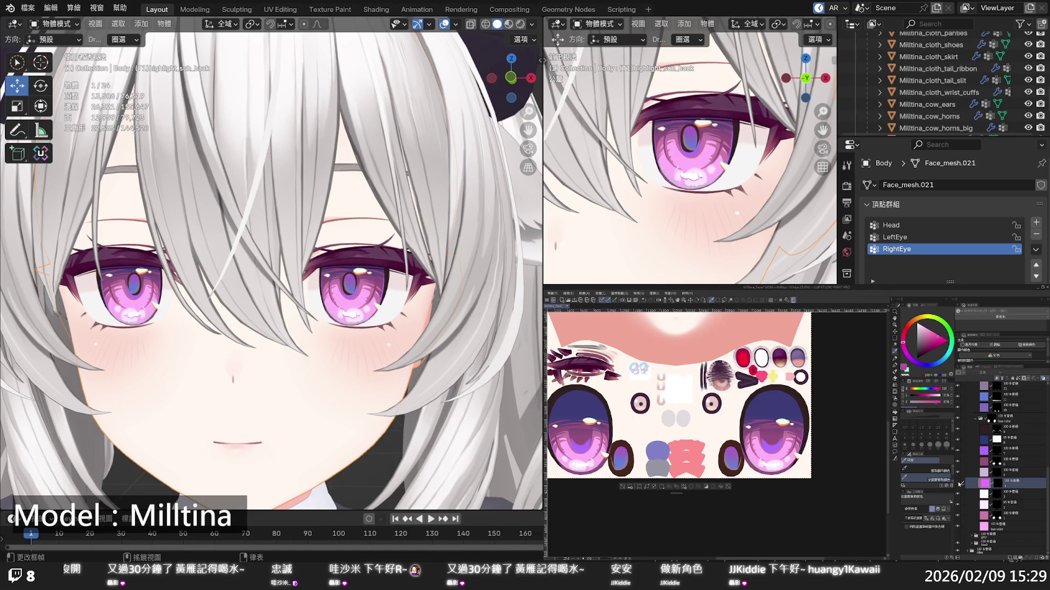
left_click(720, 486)
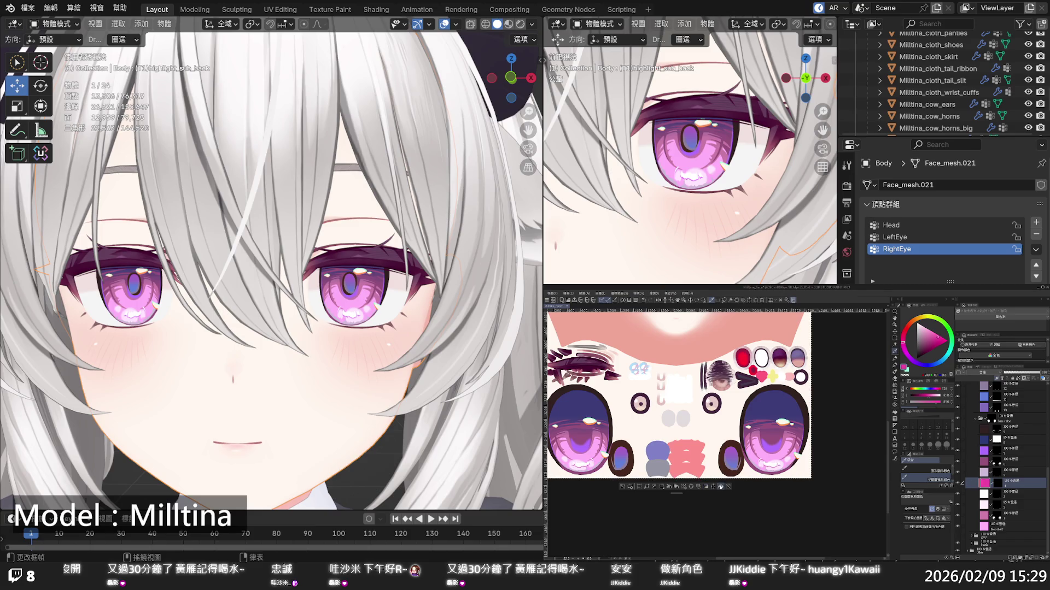
left_click(986, 454)
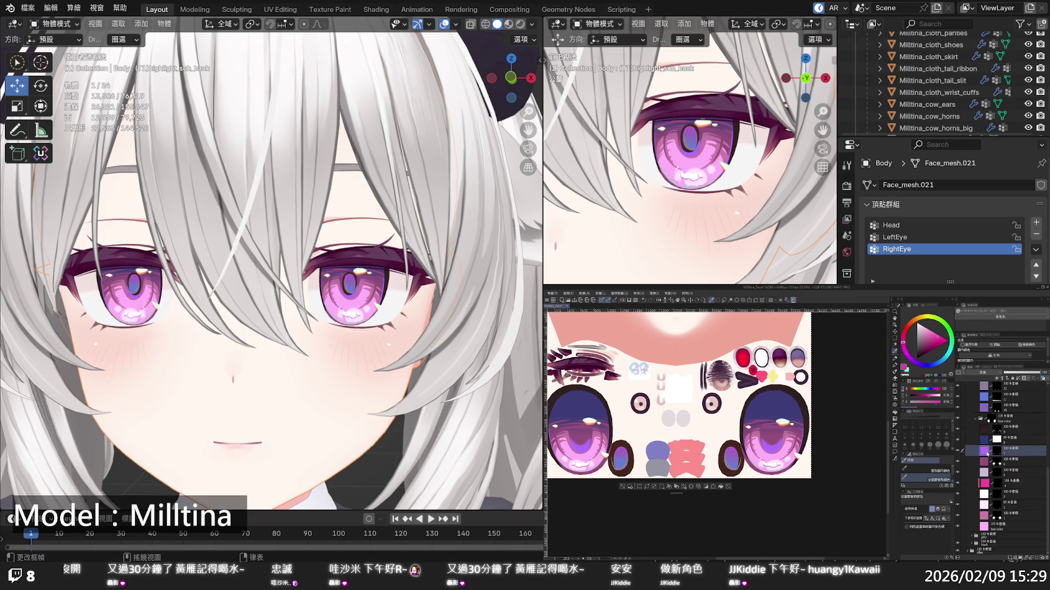
left_click(722, 487)
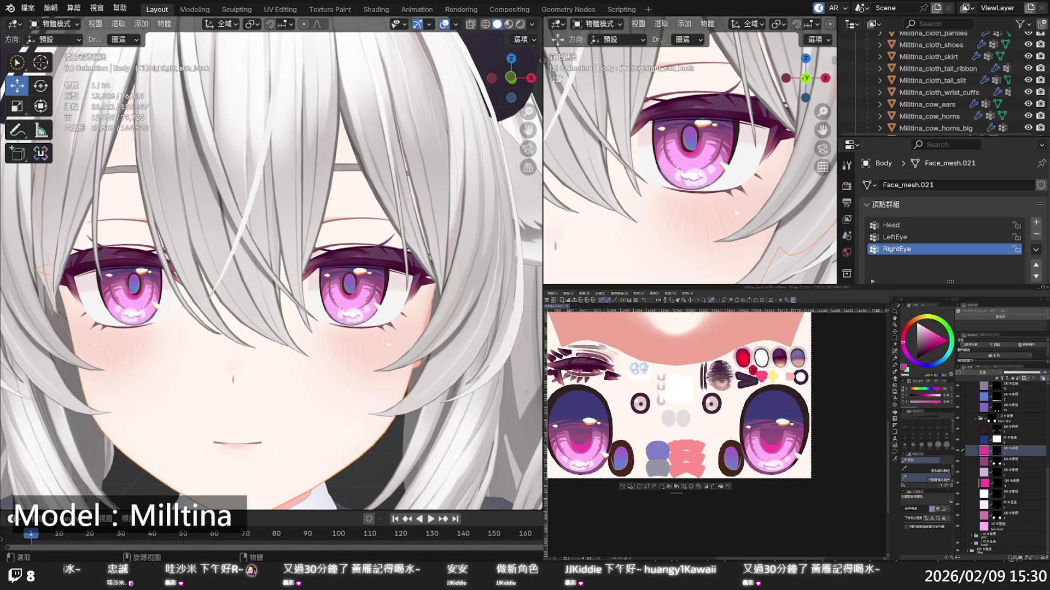
mouse_move(528, 112)
left_mouse_down()
mouse_move(528, 186)
mouse_move(426, 353)
left_mouse_up()
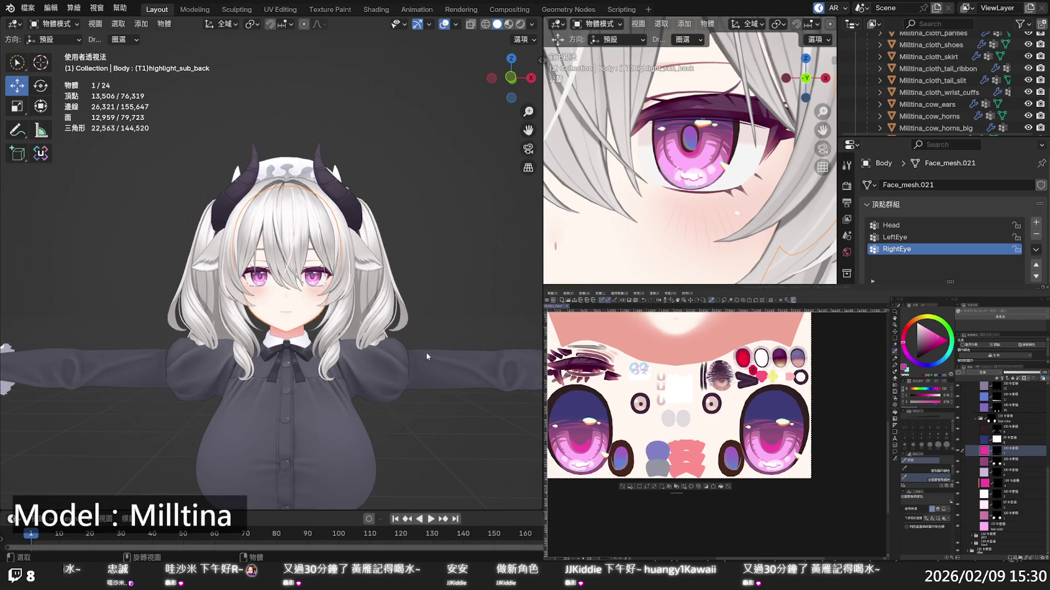
Select purple layer 13 and fill its small iris ovals with pink
scroll(426, 352, "up", 5)
scroll(395, 331, "up", 3)
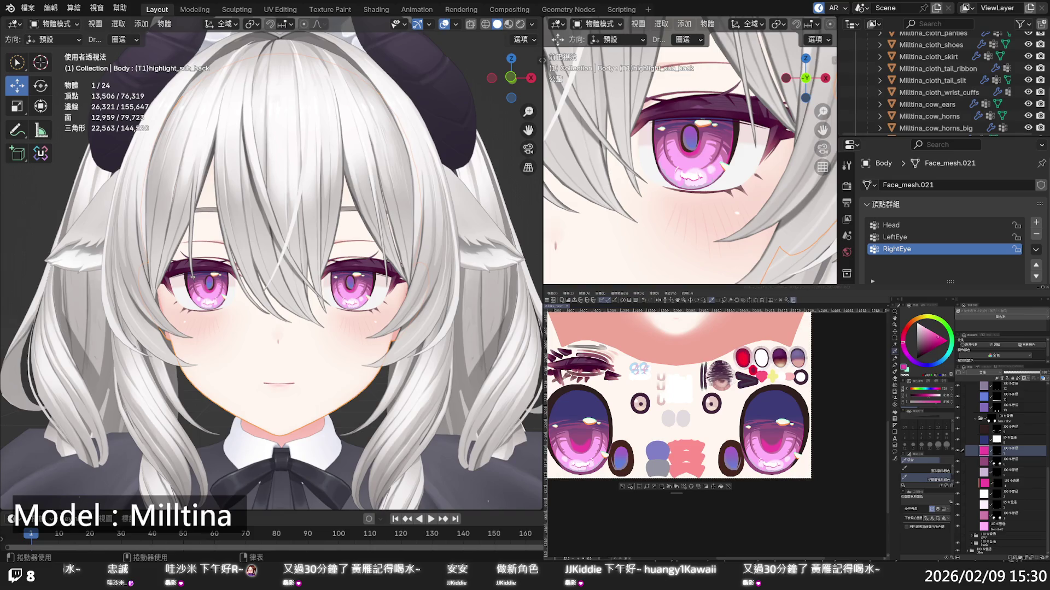
left_click(834, 361)
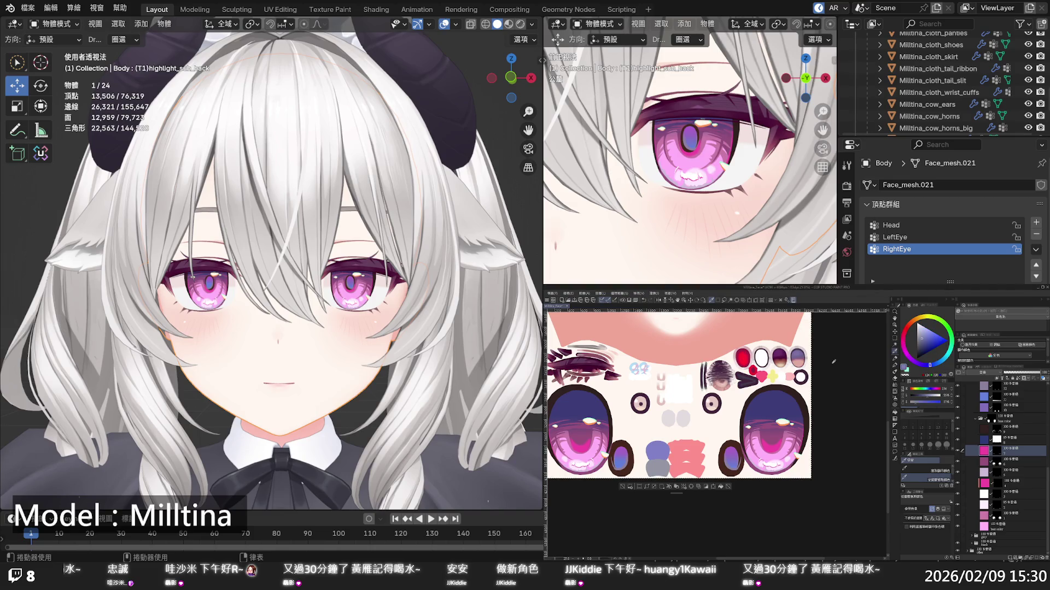
left_click(968, 399)
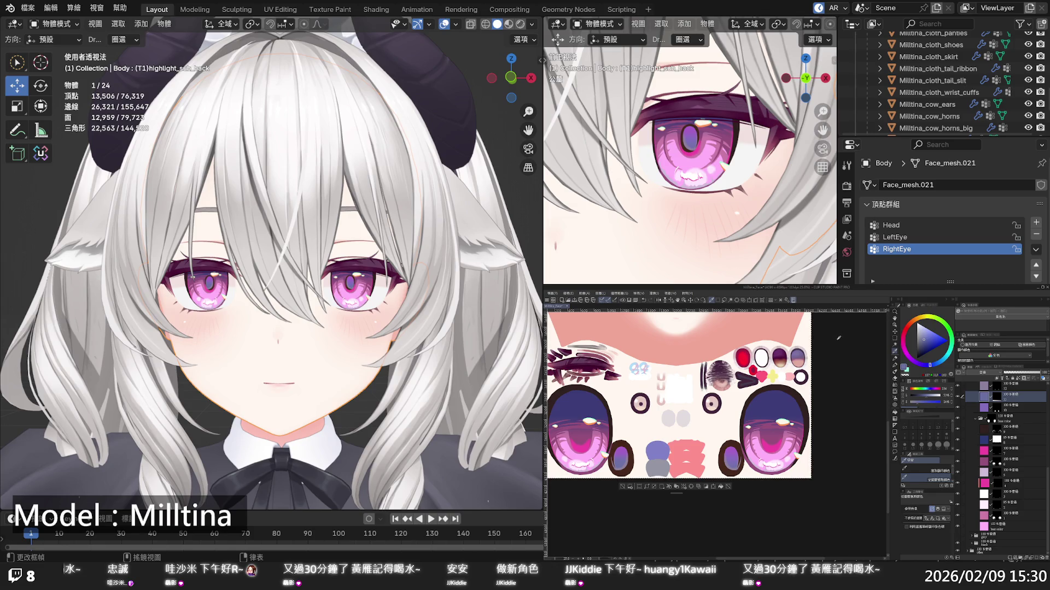
scroll(998, 409, "up", 2)
left_click(995, 400)
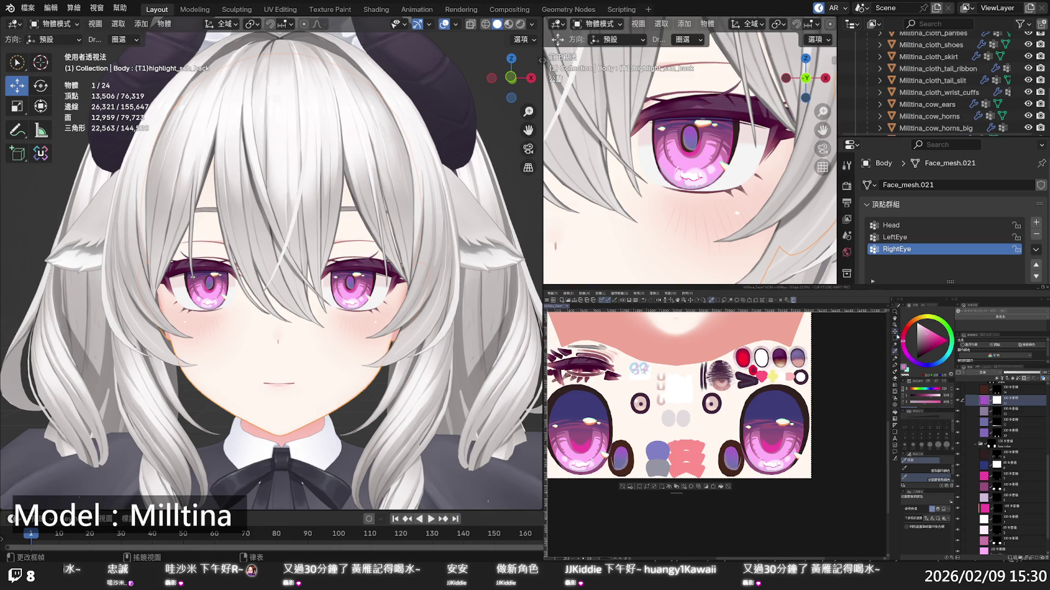
left_click(720, 487)
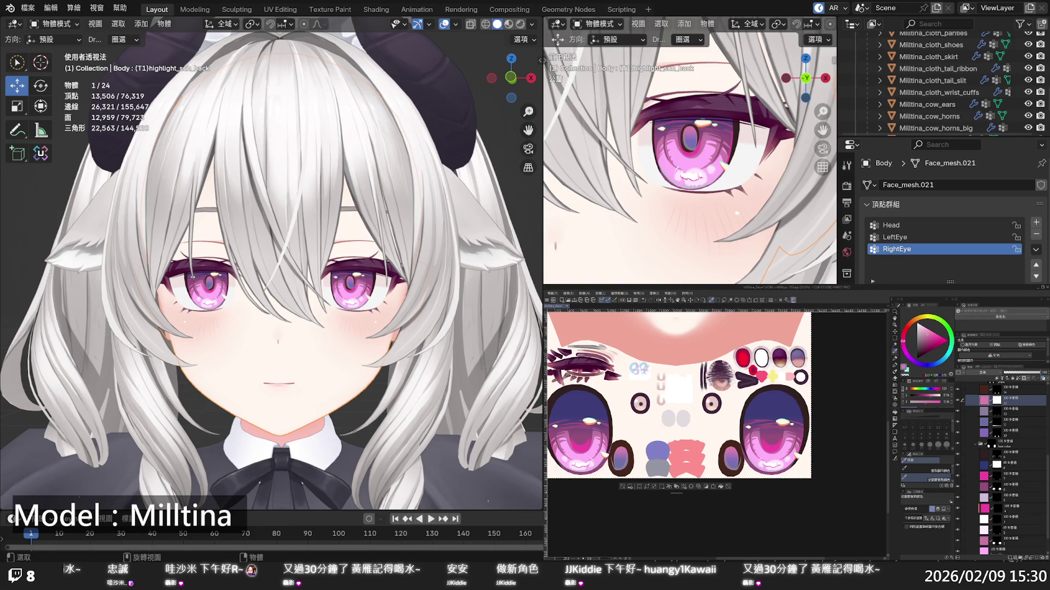
scroll(271, 262, "down", 5)
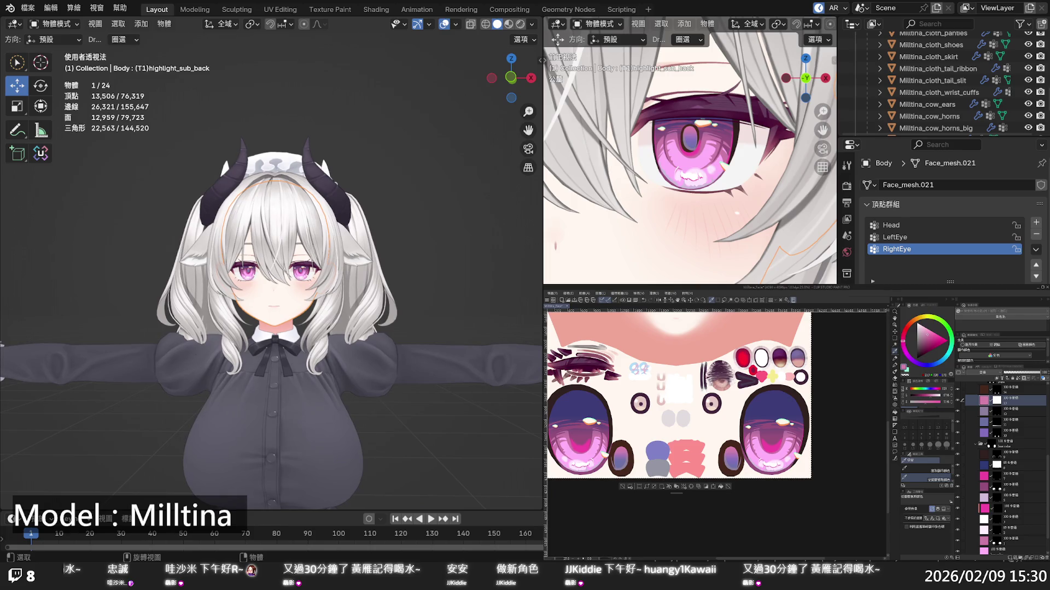
scroll(165, 207, "up", 2)
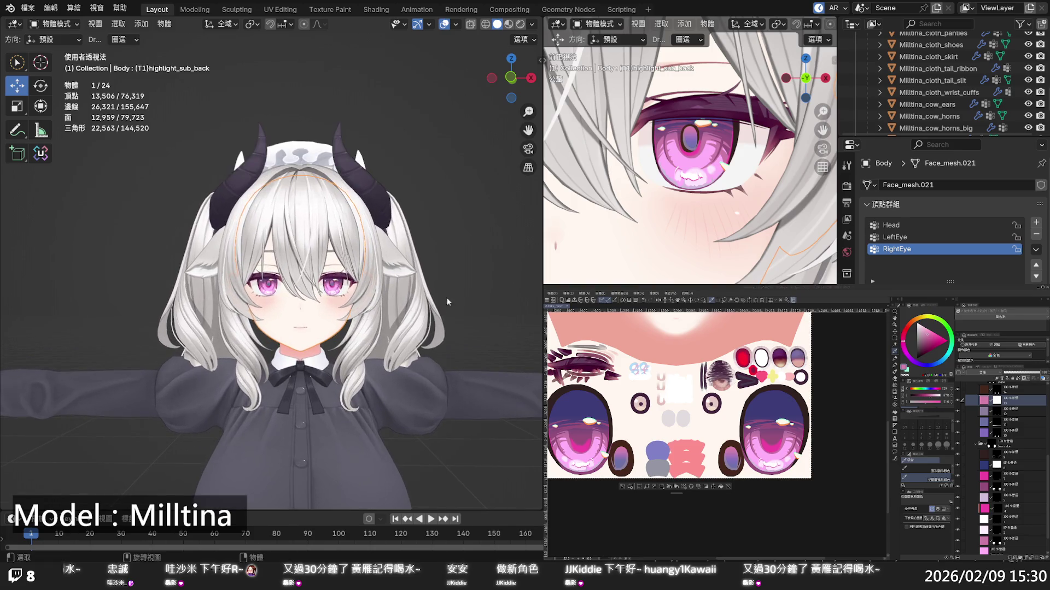
Deselect everything in the Blender scene and zoom in to frame the face and eyes
left_click(446, 295)
middle_click_drag(408, 337, 378, 322)
scroll(372, 320, "up", 5)
scroll(370, 318, "up", 3)
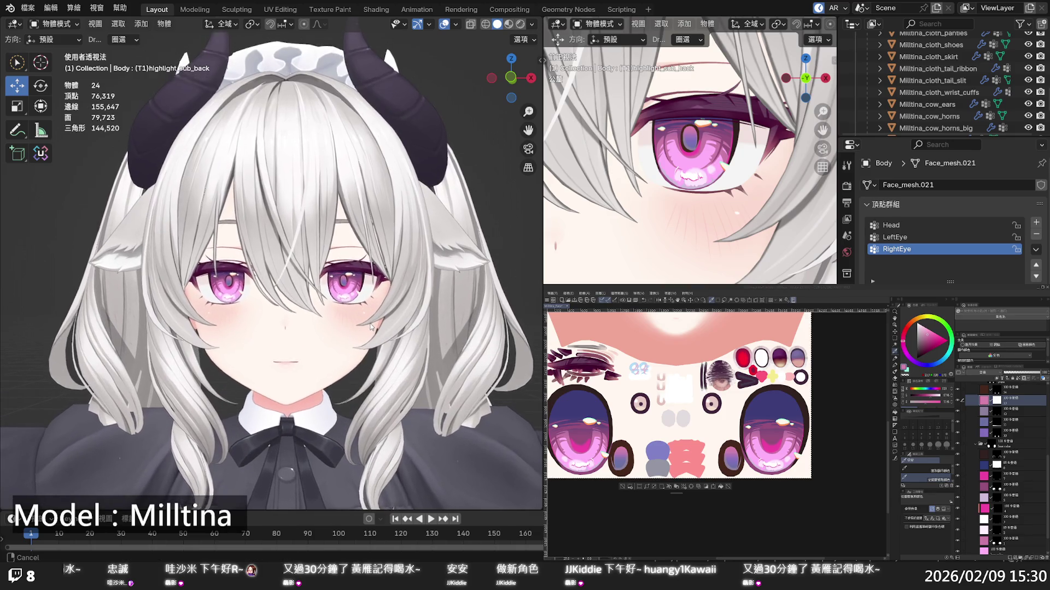
middle_click_drag(366, 316, 371, 307, "shift")
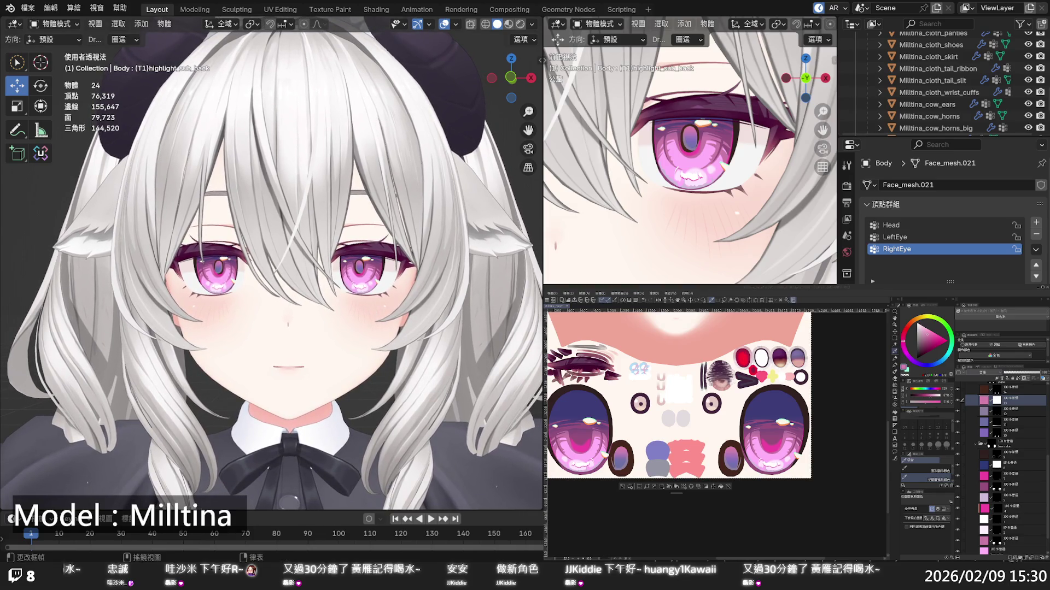
scroll(976, 415, "up", 2)
Expand the pupil folder's colour layers and collapse the Magenta colour folder
left_click(975, 411)
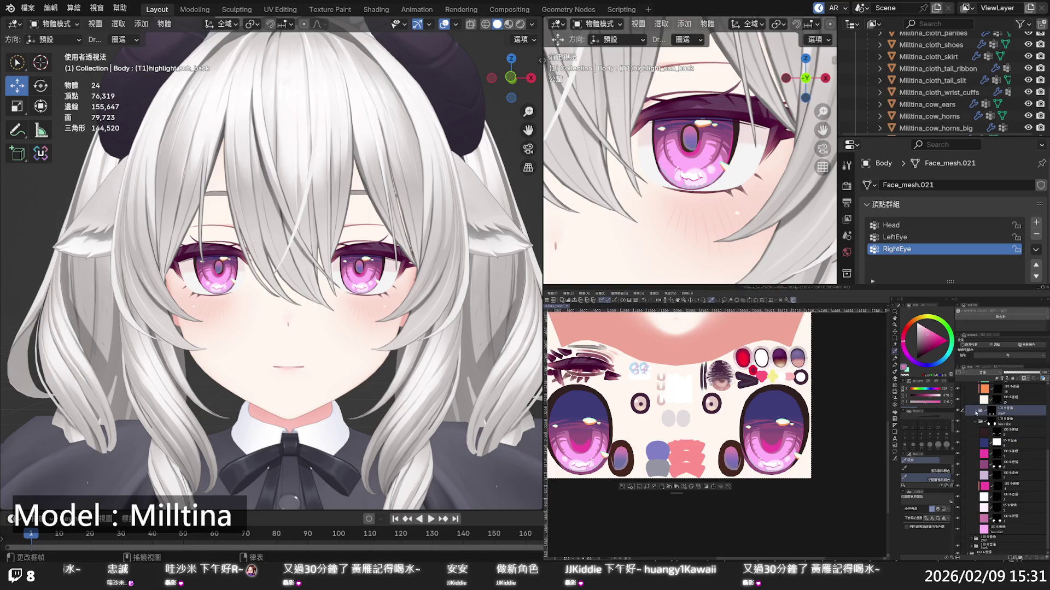
left_click(975, 411)
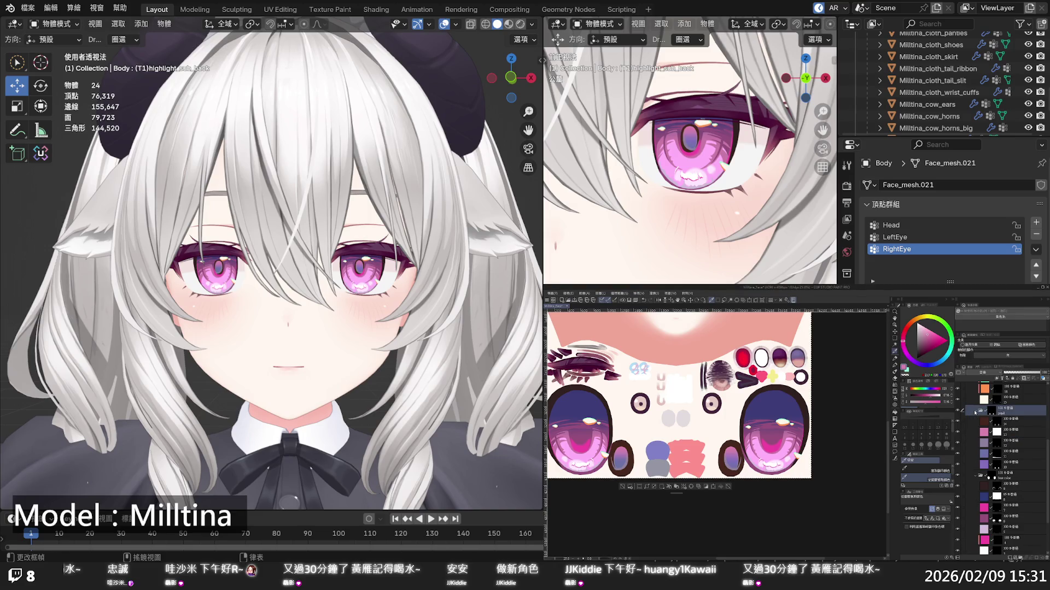
scroll(972, 410, "up", 3)
left_click(971, 401)
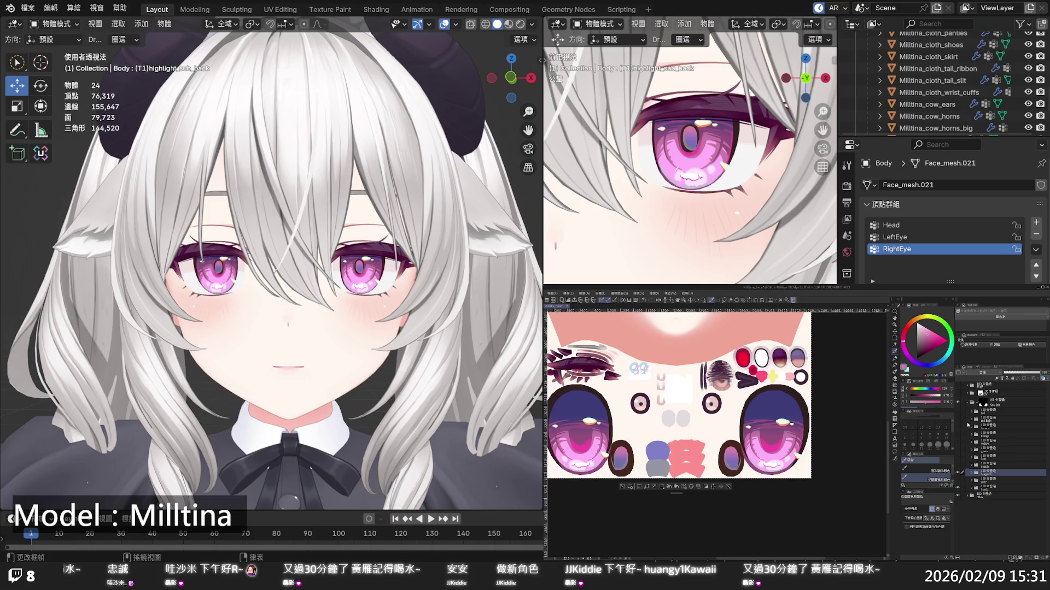
Toggle the purple and red iris layers on and off, ending with pink eyes
left_click(957, 468)
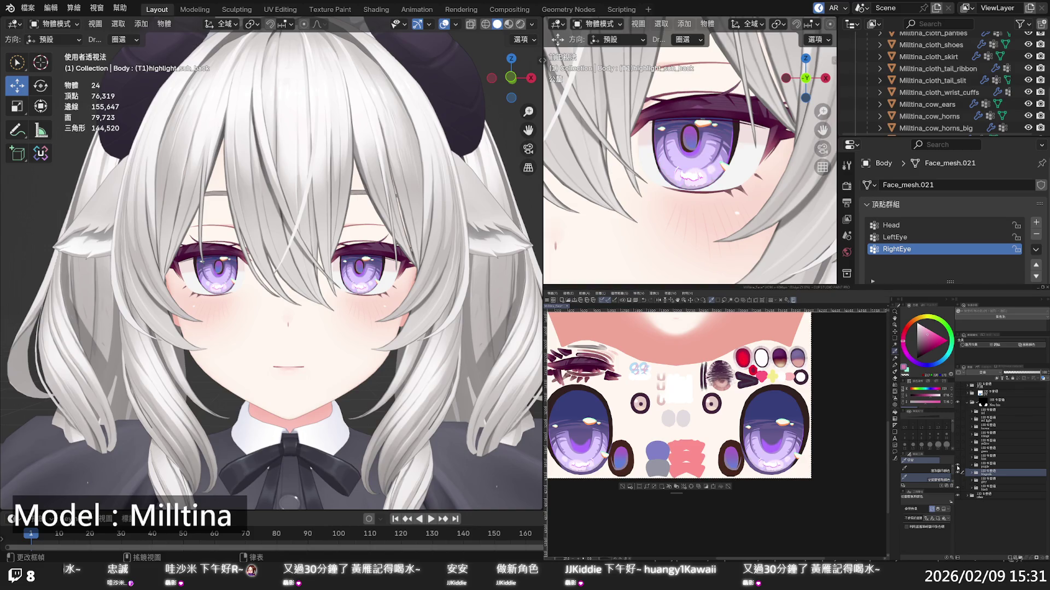
left_click(957, 468)
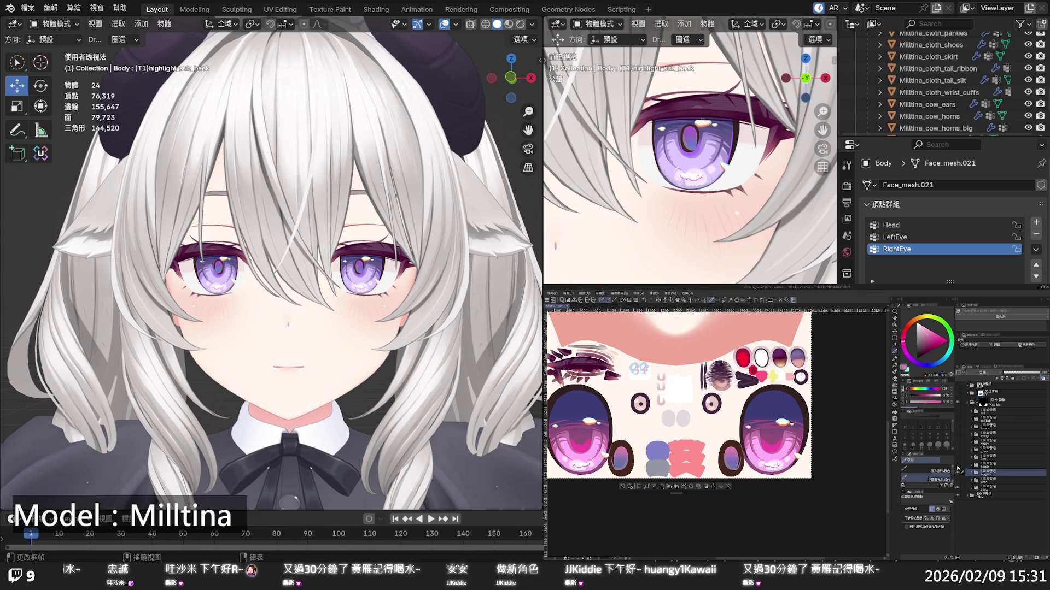
left_click(958, 419)
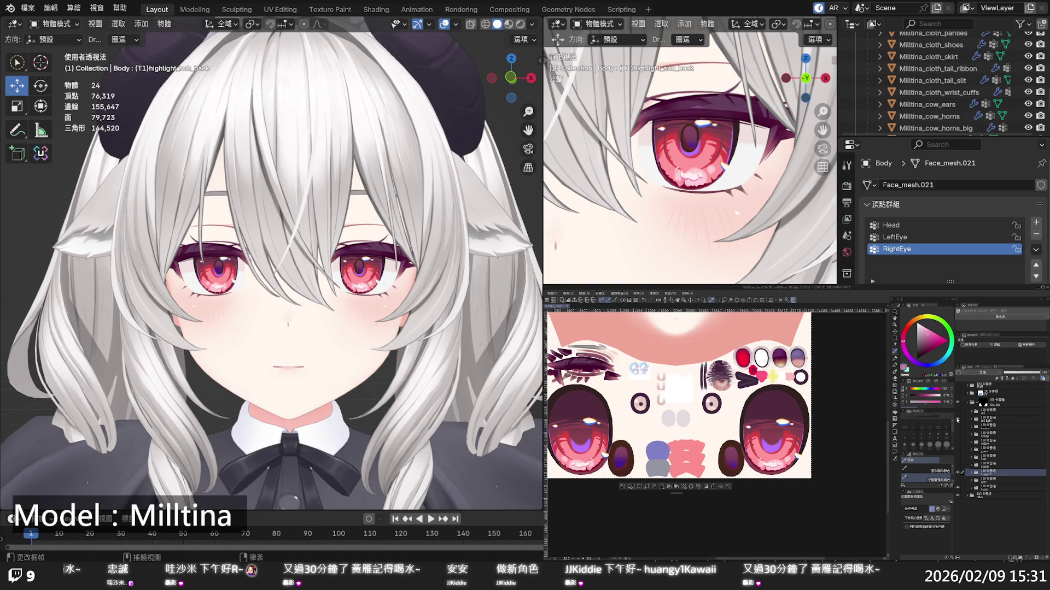
left_click(957, 419)
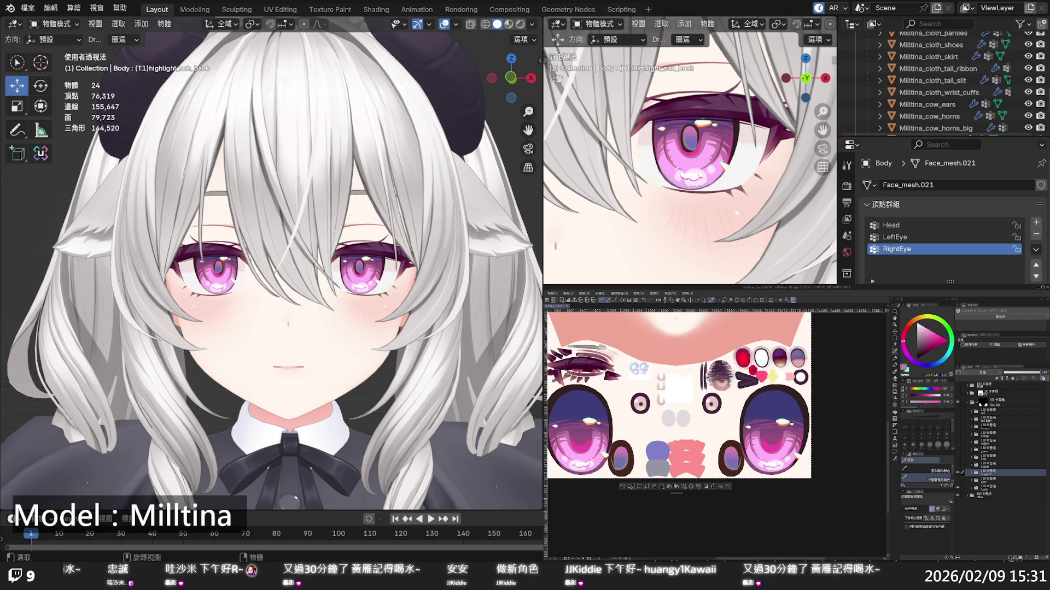
key("Home")
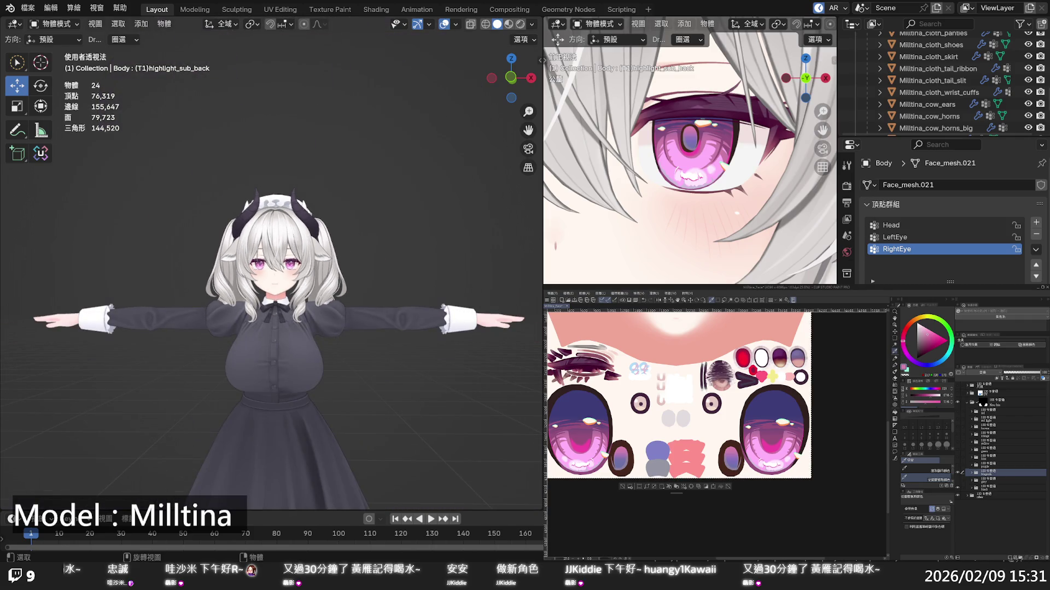
Pick a lighter pink, expand the Magenta folder and select its base color layer
scroll(272, 263, "up", 10)
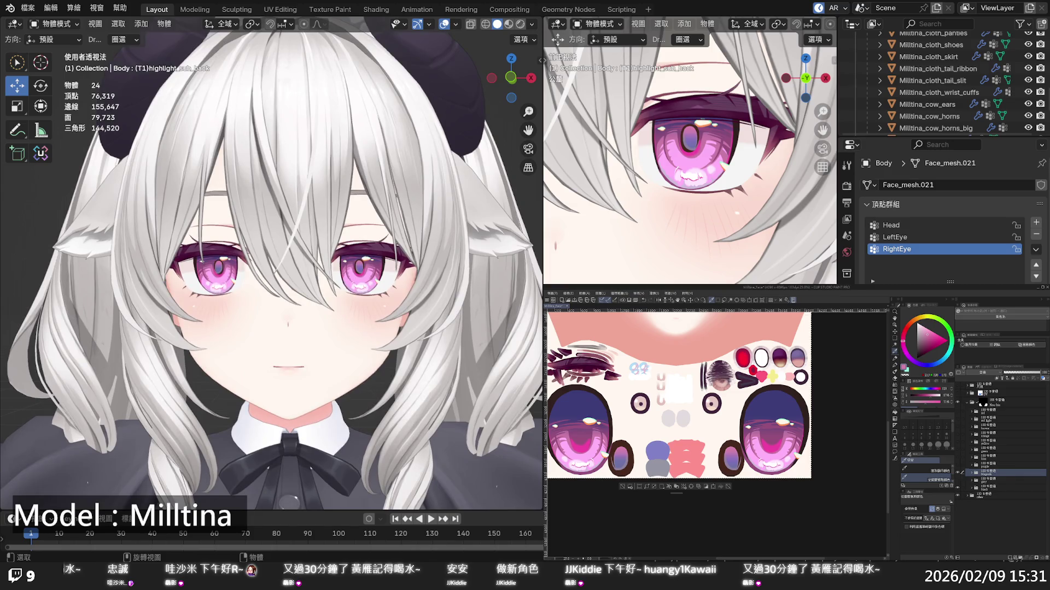
middle_click_drag(271, 262, 263, 262)
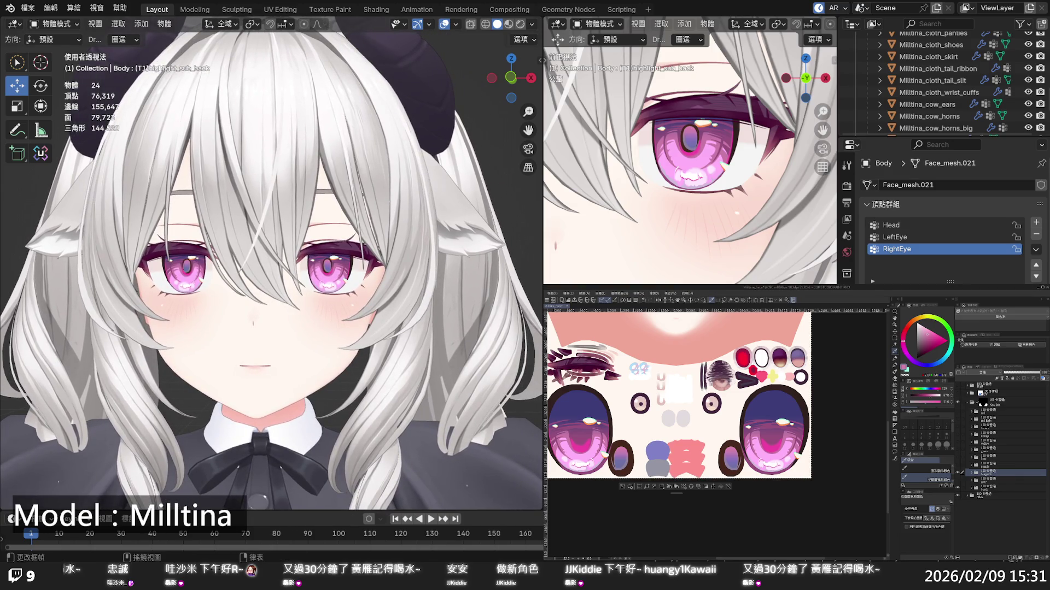
left_click(787, 437)
left_click(972, 472)
scroll(984, 470, "down", 5)
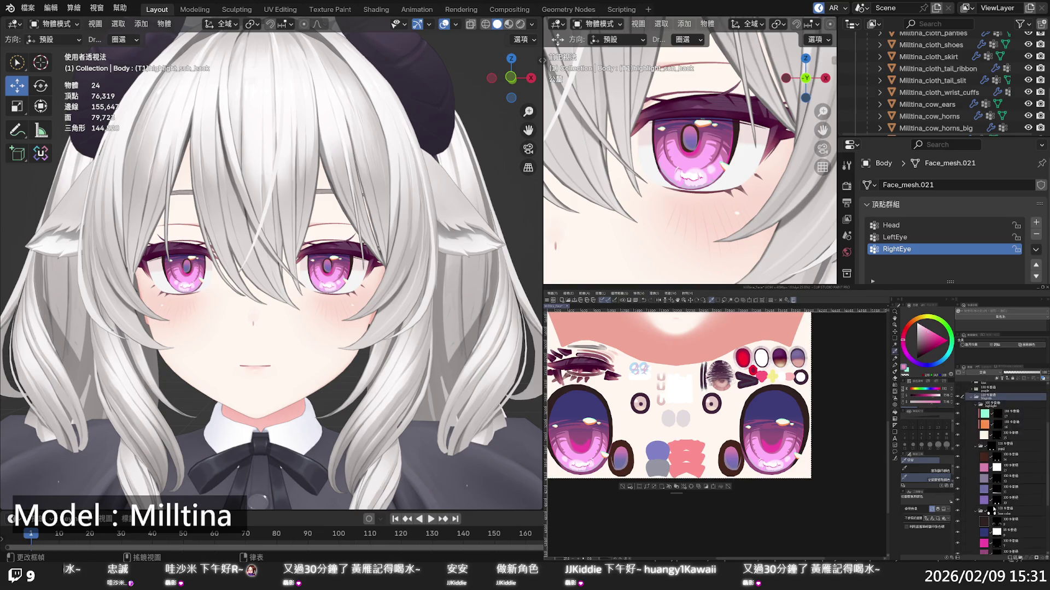
left_click(1001, 527)
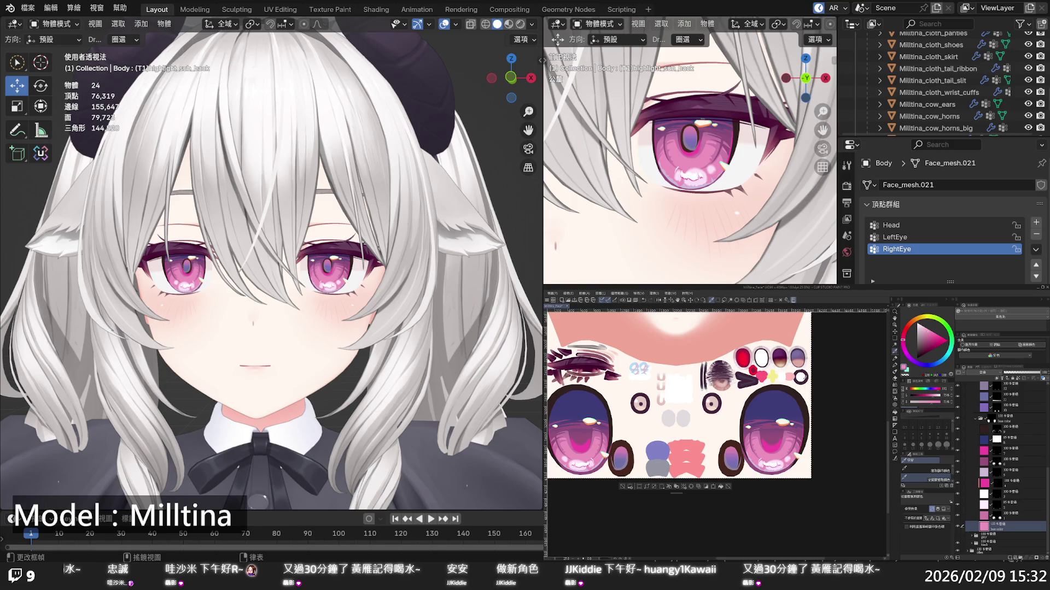
scroll(271, 263, "down", 10)
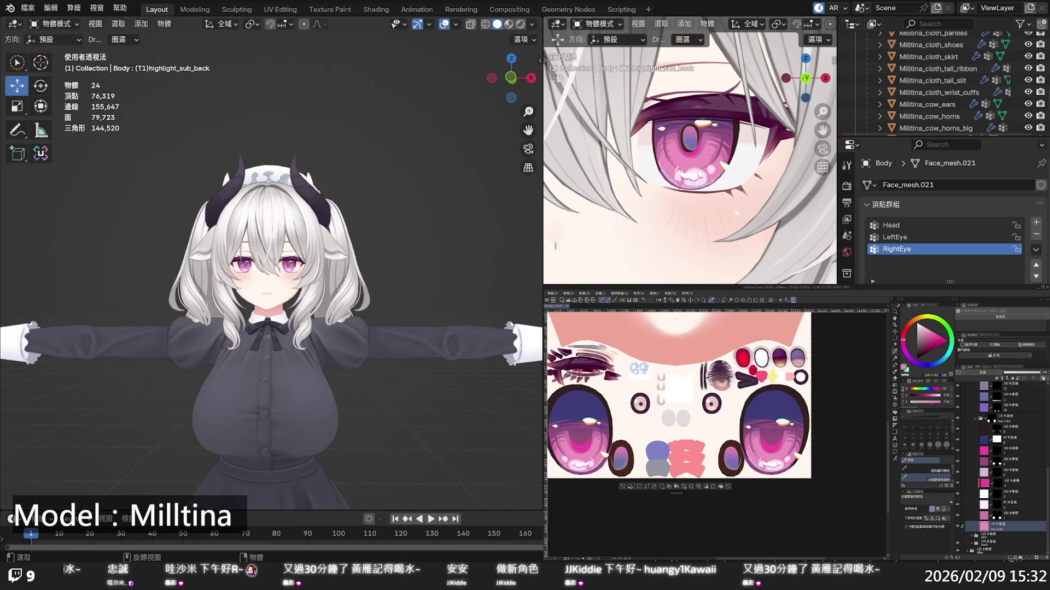
scroll(271, 262, "up", 10)
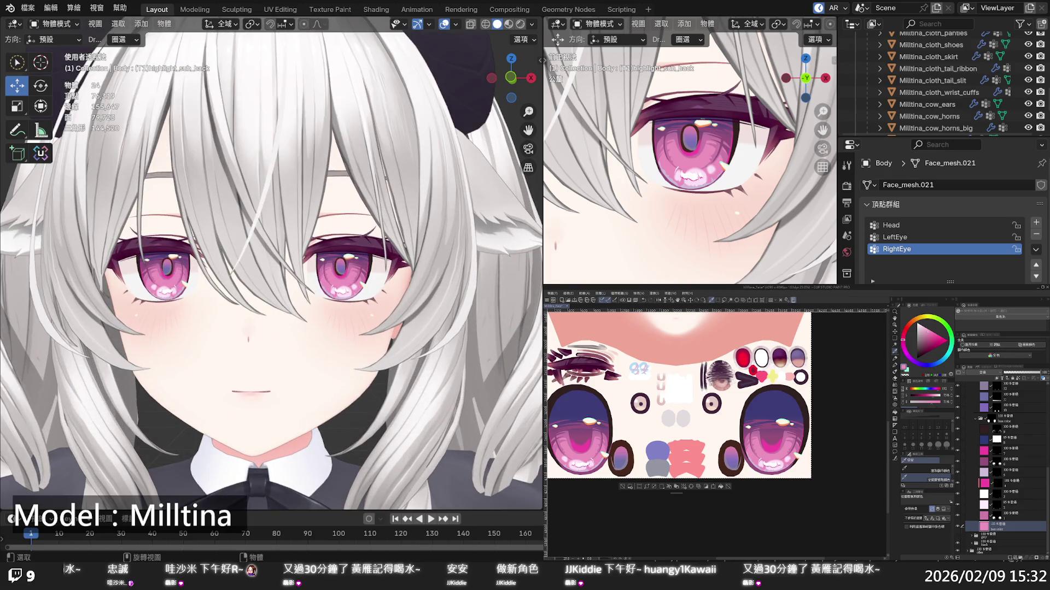
scroll(271, 262, "up", 5)
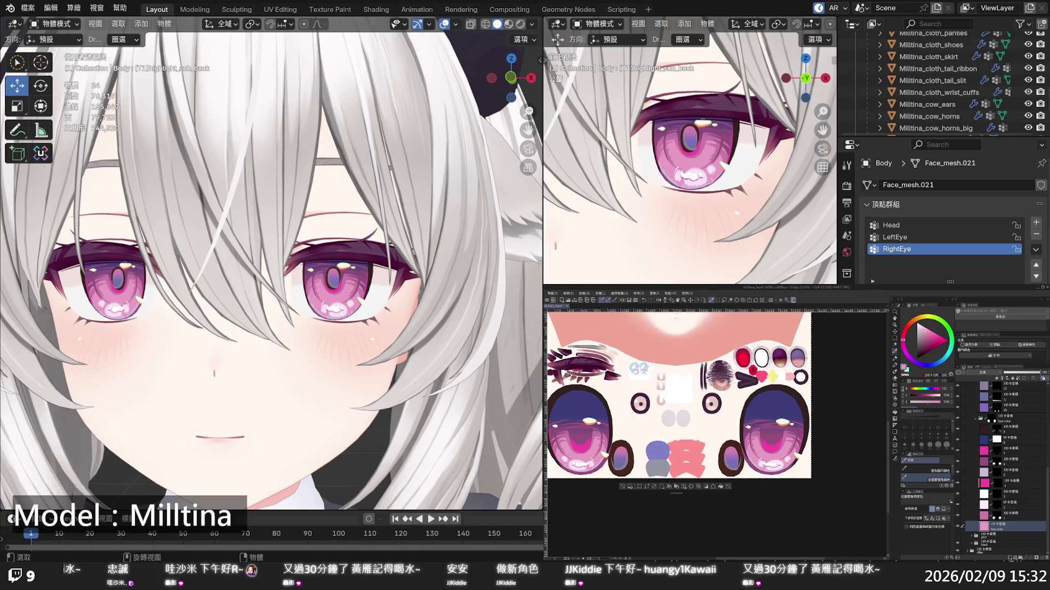
scroll(271, 263, "down", 10)
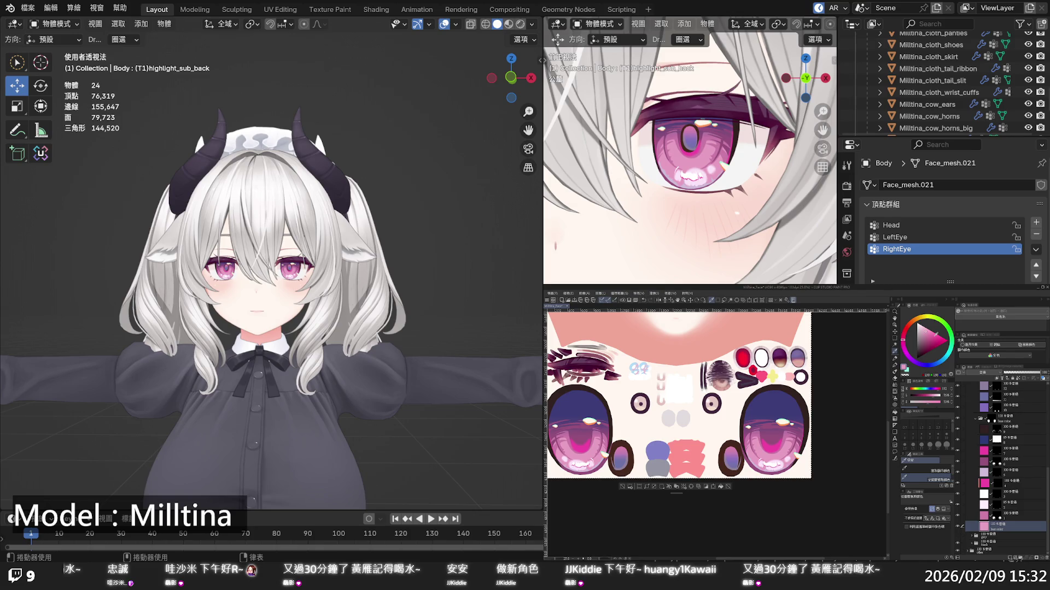
Set the hue to 321, select the pink colour layer and adjust its saturation and brightness
left_click(904, 347)
left_click(987, 451)
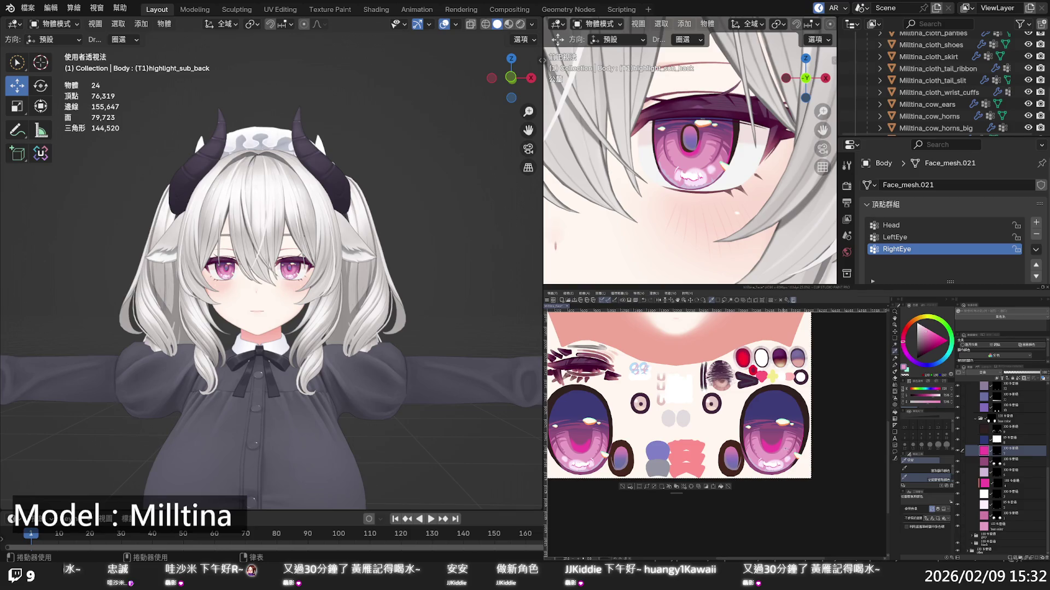
left_click(938, 337)
left_click_drag(937, 336, 942, 334)
scroll(271, 262, "up", 7)
scroll(271, 263, "down", 4)
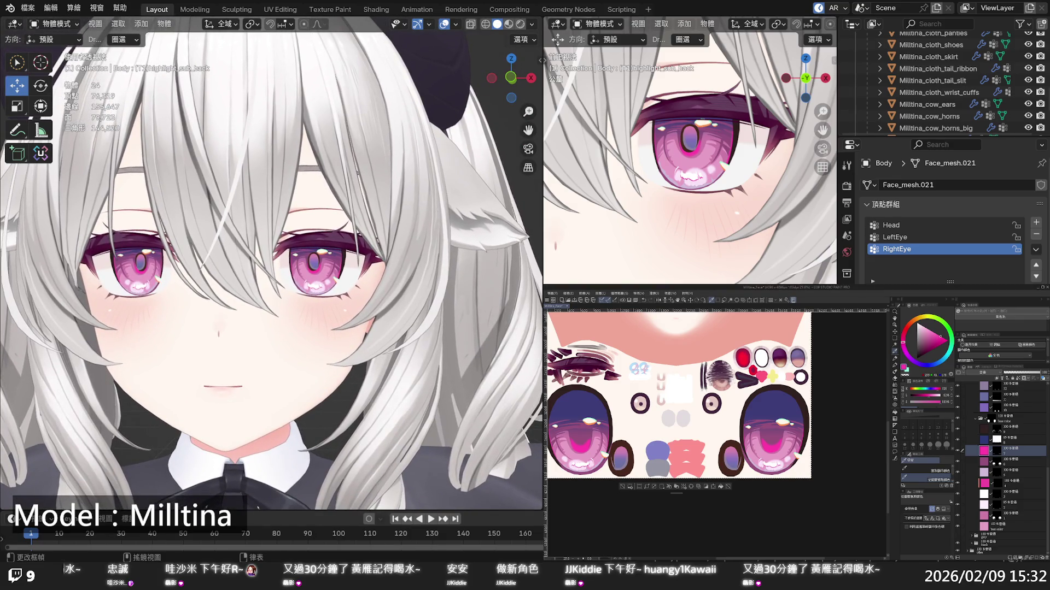
Select purple layer 10, shift the hue to 343, then select layer 11
left_click(960, 409)
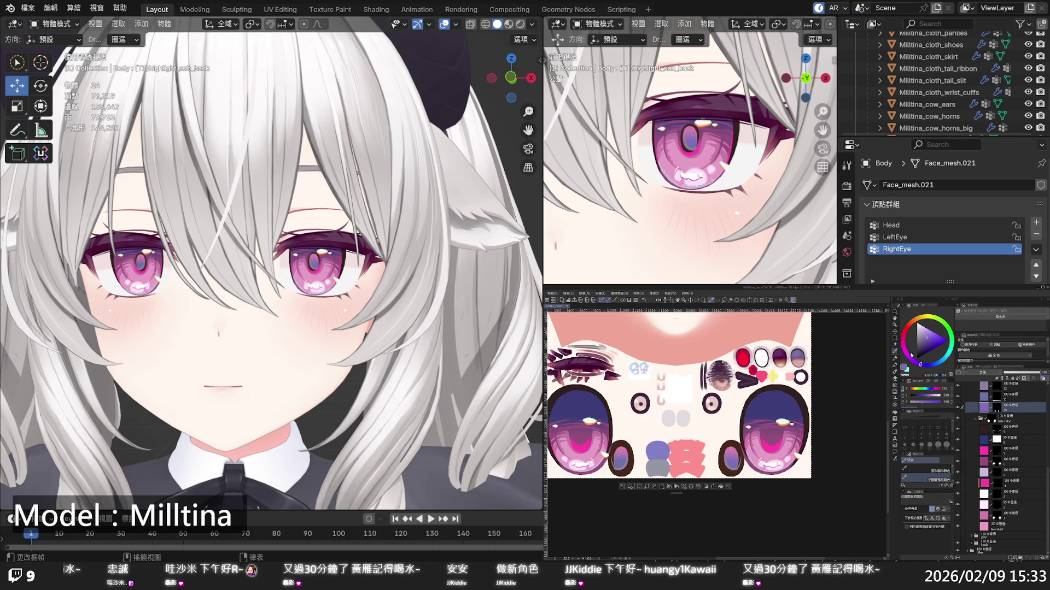
left_click_drag(911, 355, 908, 358)
left_click(910, 359)
left_click(981, 397)
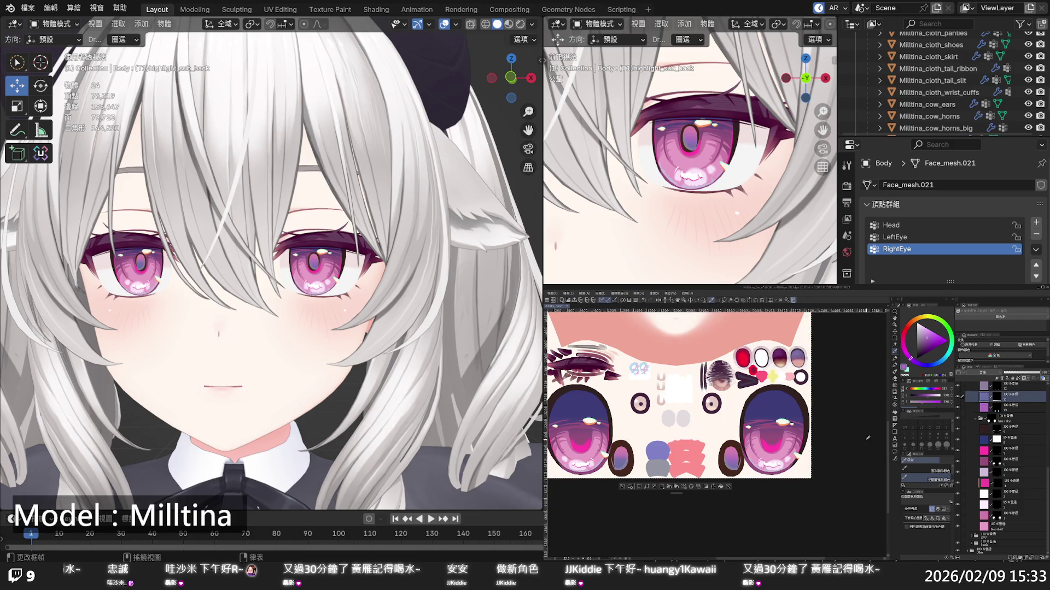
scroll(271, 262, "down", 5)
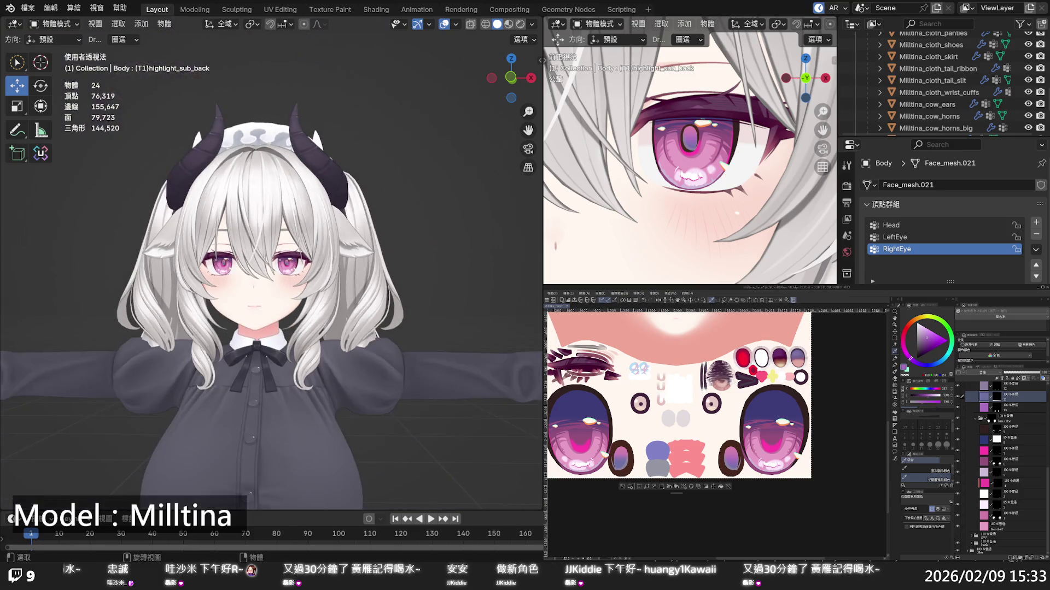
Try blue and purple hues on the colour wheel, swap back to pink and select a lower colour layer
scroll(363, 300, "up", 6)
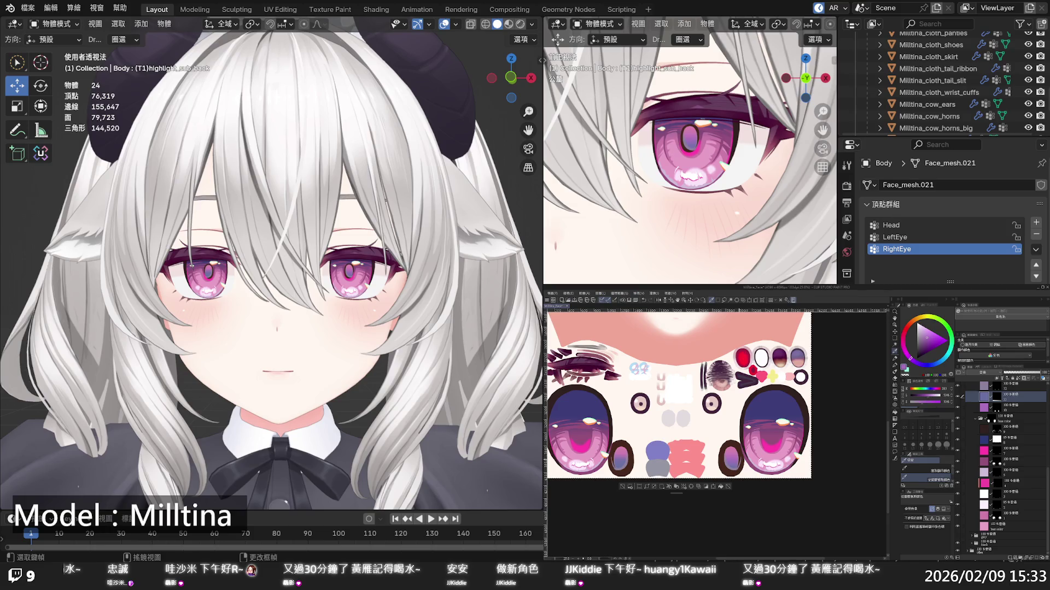
left_click(928, 364)
left_click(917, 366)
left_click(927, 343)
scroll(271, 263, "down", 2)
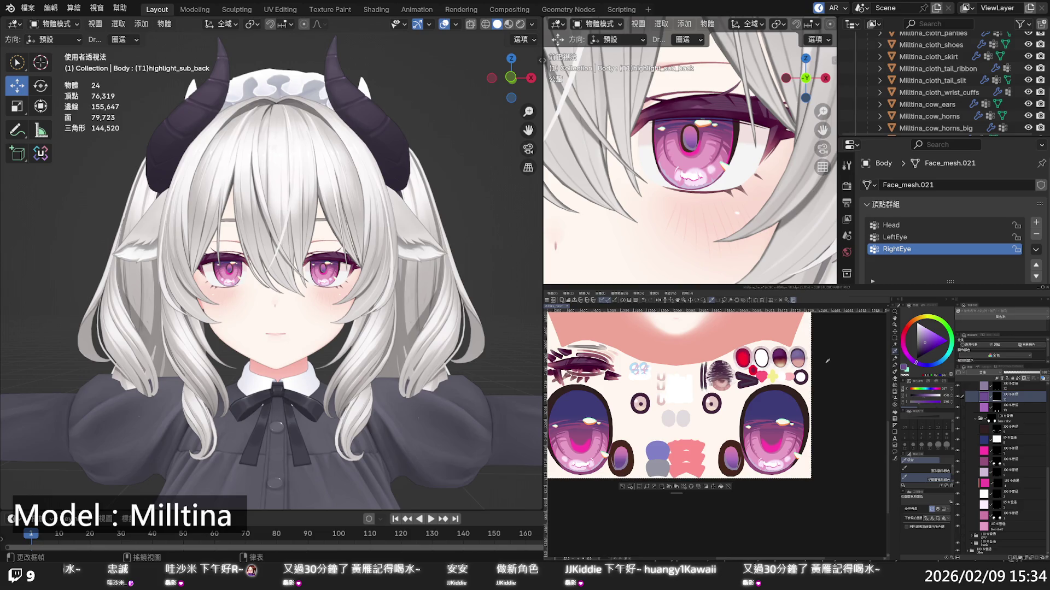
key("x")
left_click(986, 504)
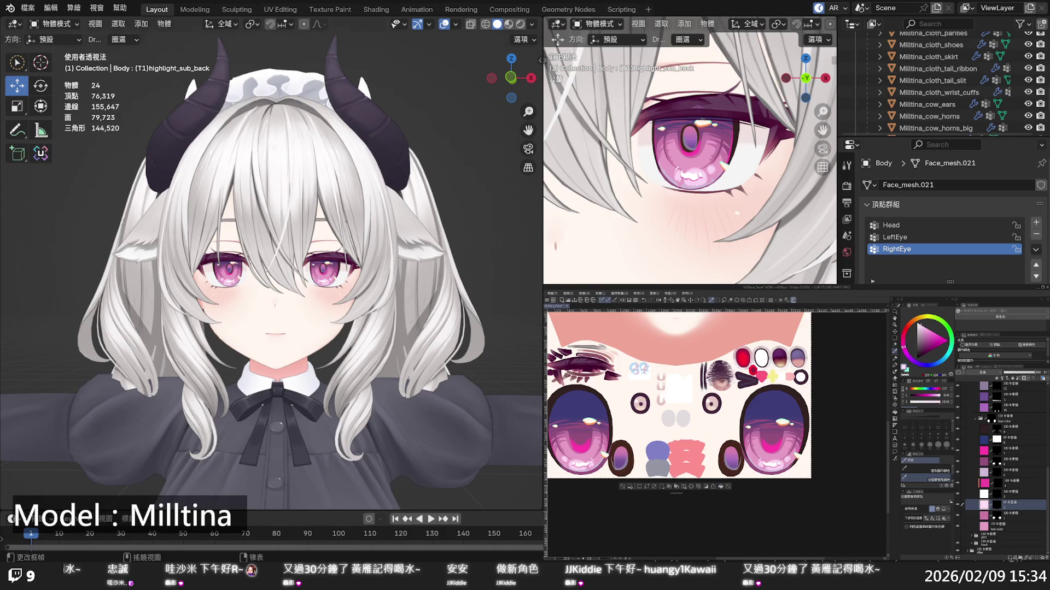
scroll(273, 273, "down", 6)
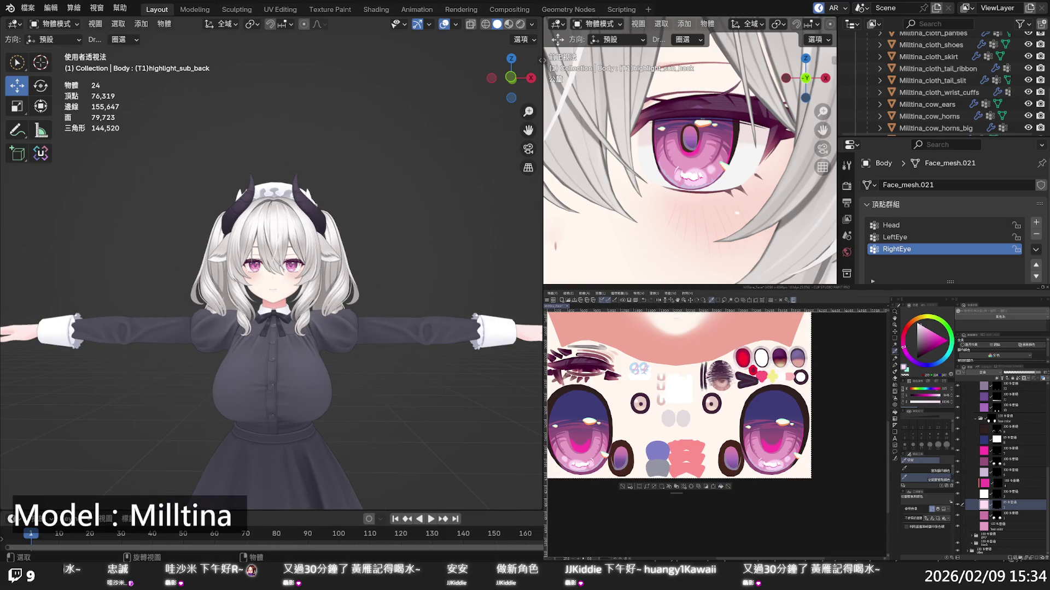
scroll(277, 288, "up", 6)
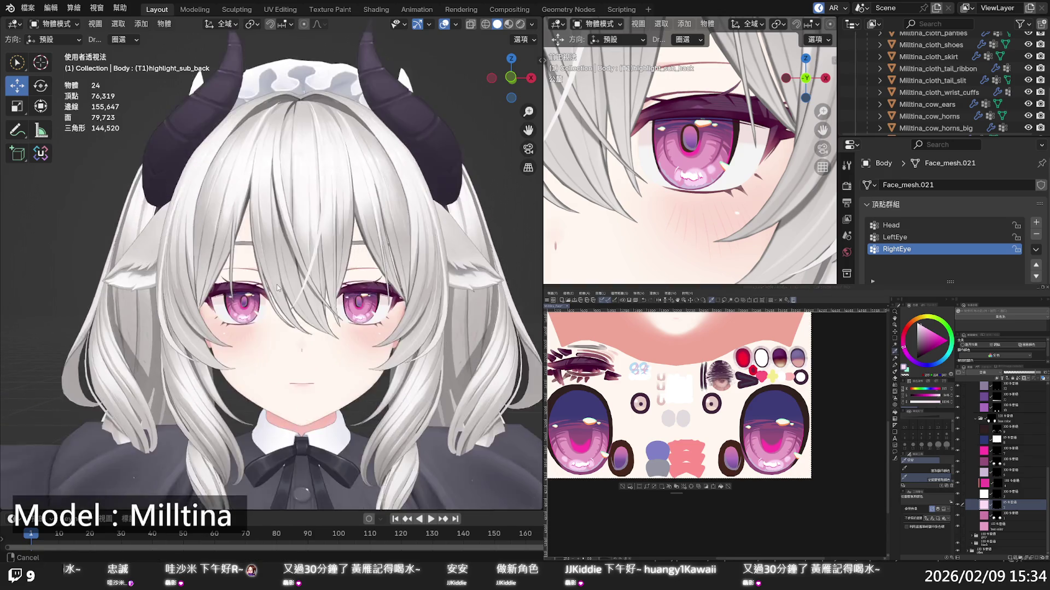
middle_click_drag(277, 288, 293, 292, "shift")
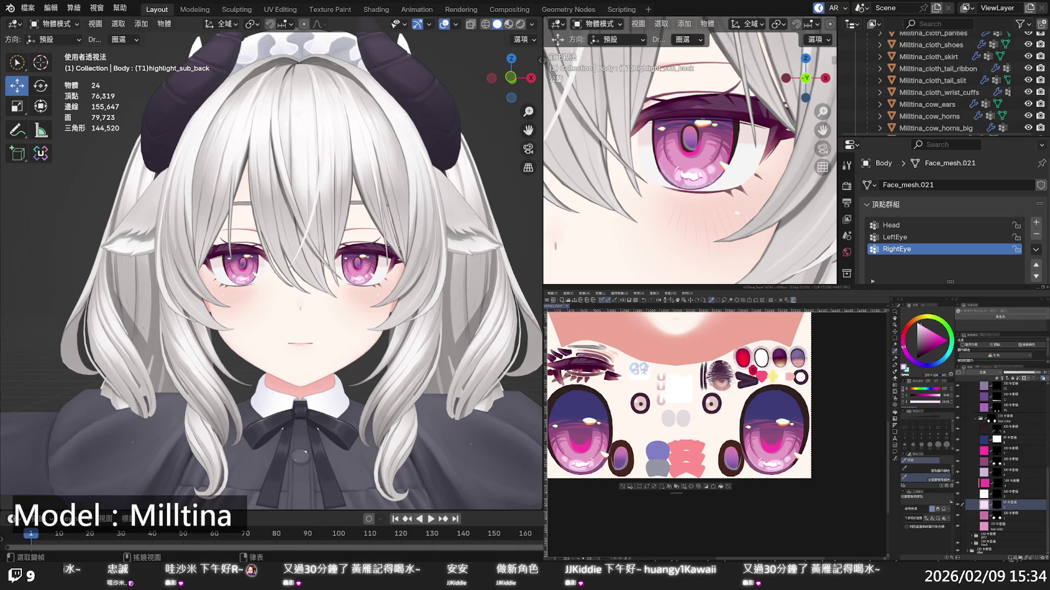
key("alt+bracketleft")
key("alt+bracketleft")
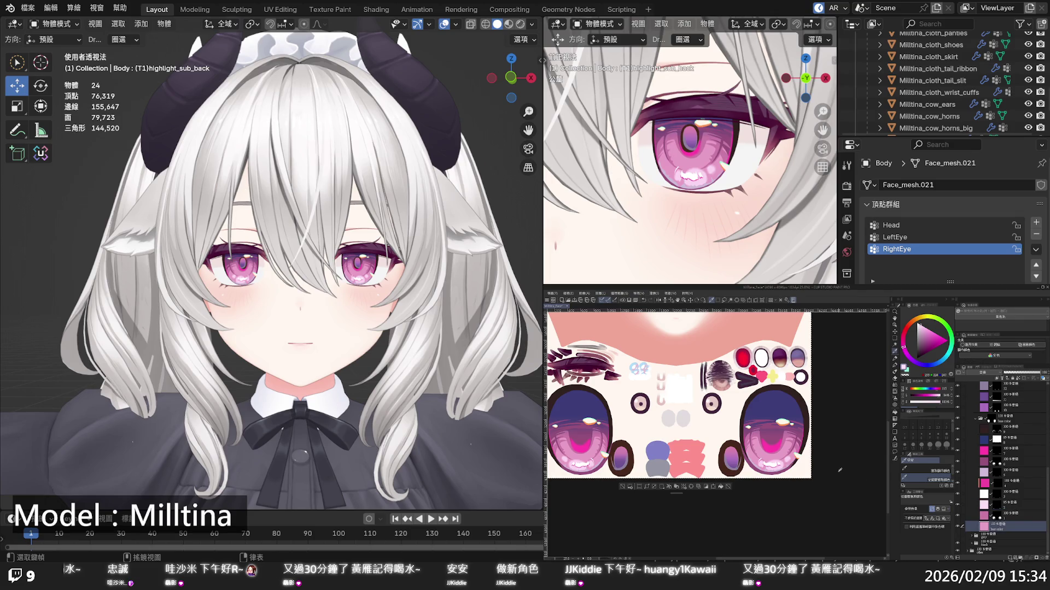
left_click(903, 345)
left_click(928, 329)
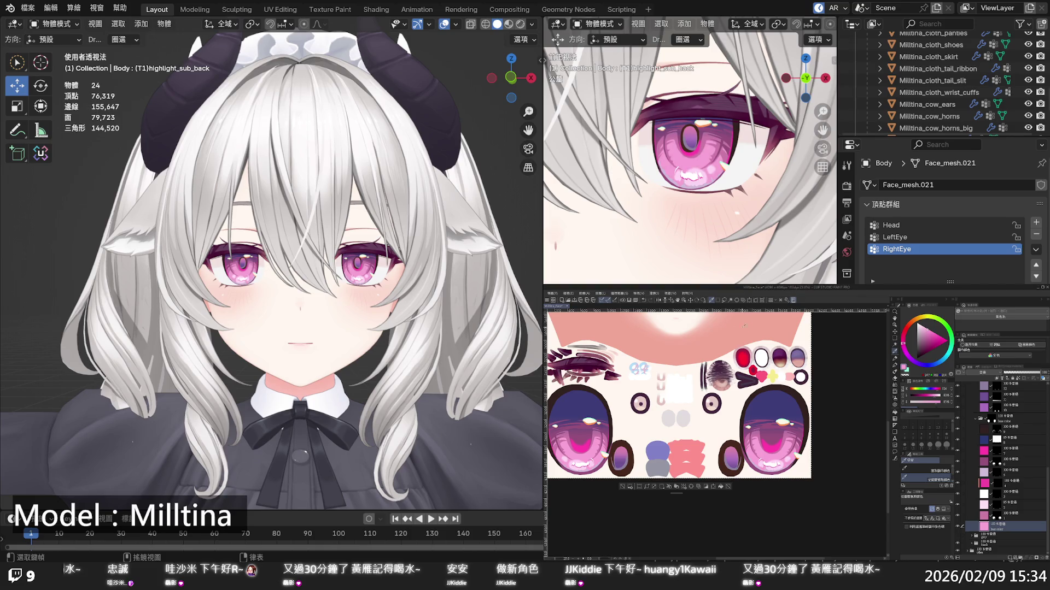
middle_click_drag(383, 437, 399, 415)
scroll(272, 273, "down", 3)
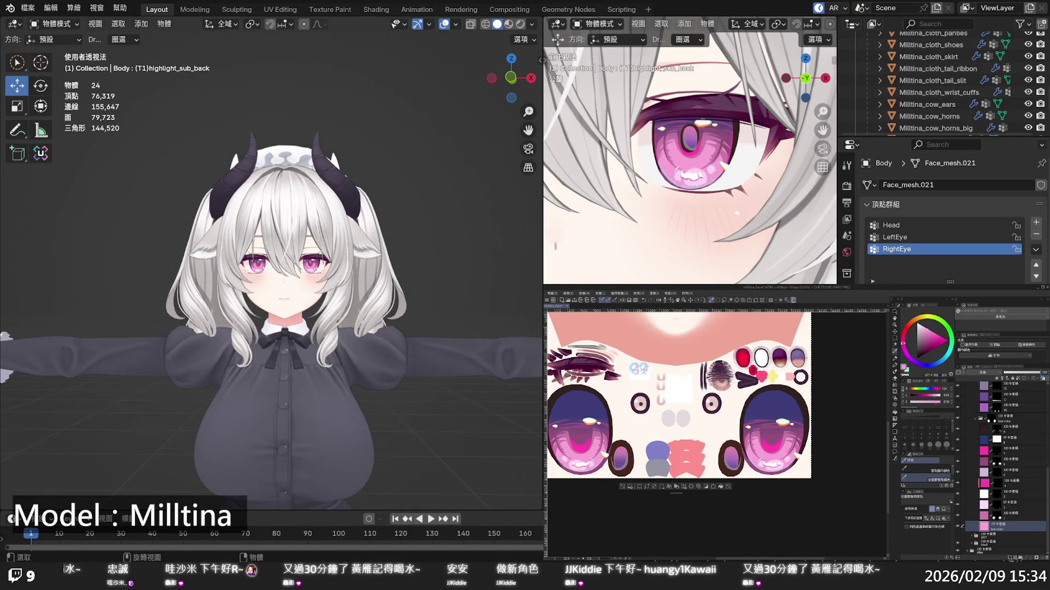
scroll(272, 274, "up", 2)
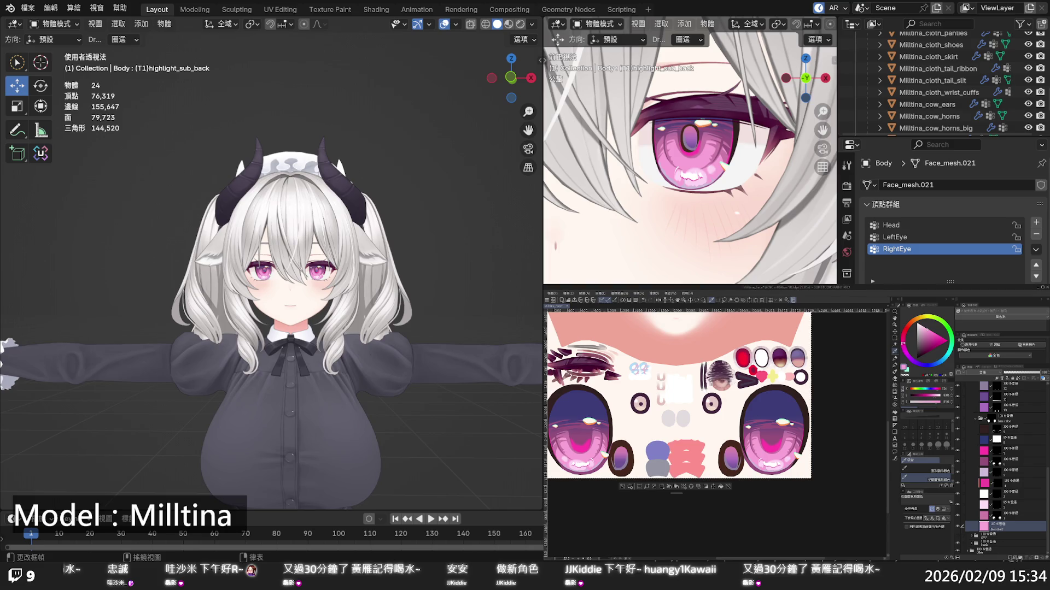
scroll(1000, 468, "up", 3)
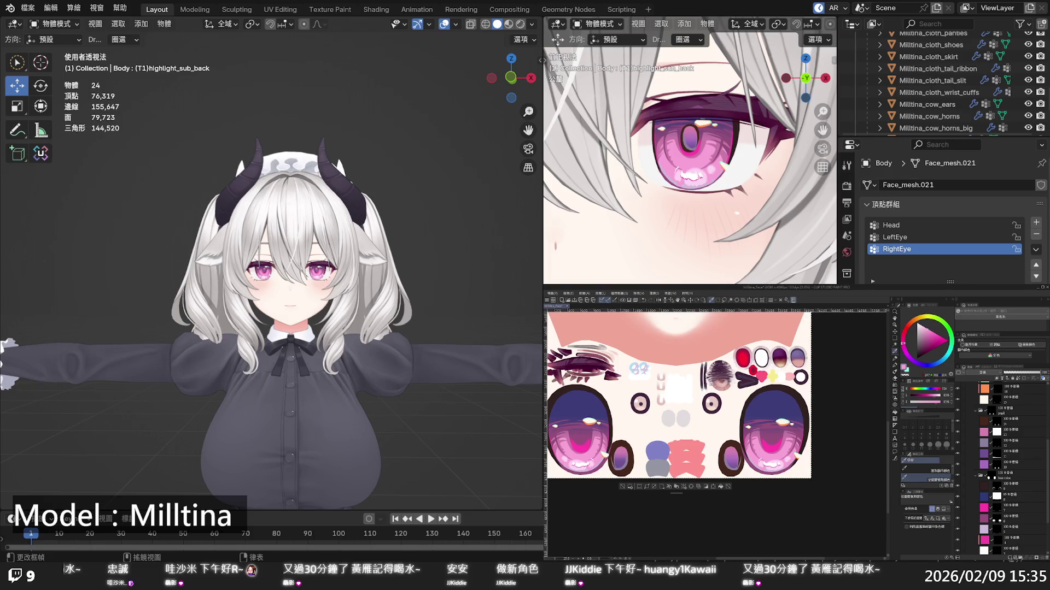
Fill the orange eye layer with pink, then fill the eye highlight layer with red
scroll(1000, 465, "up", 2)
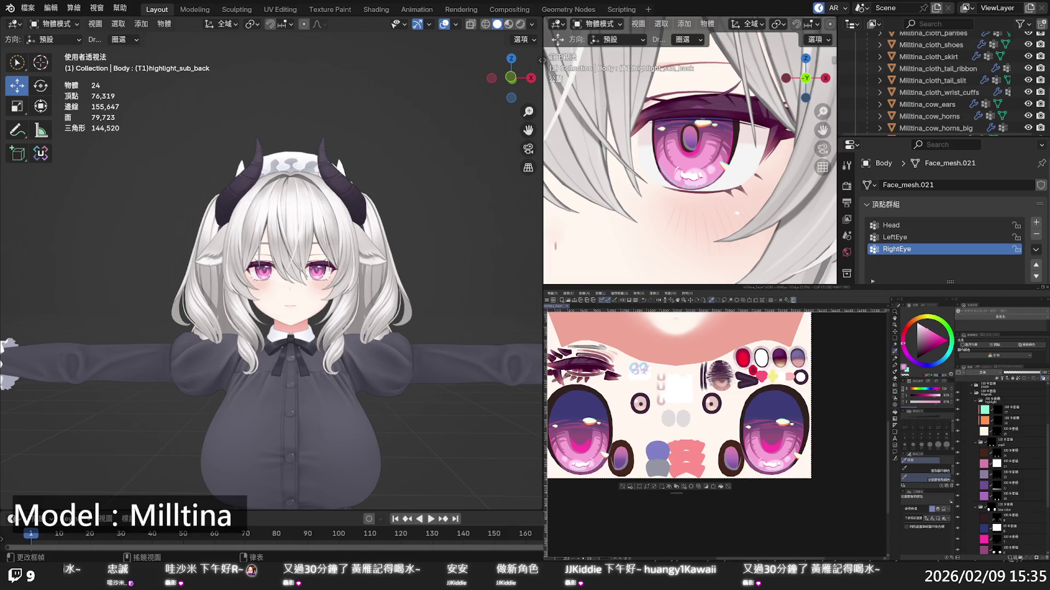
left_click(985, 421)
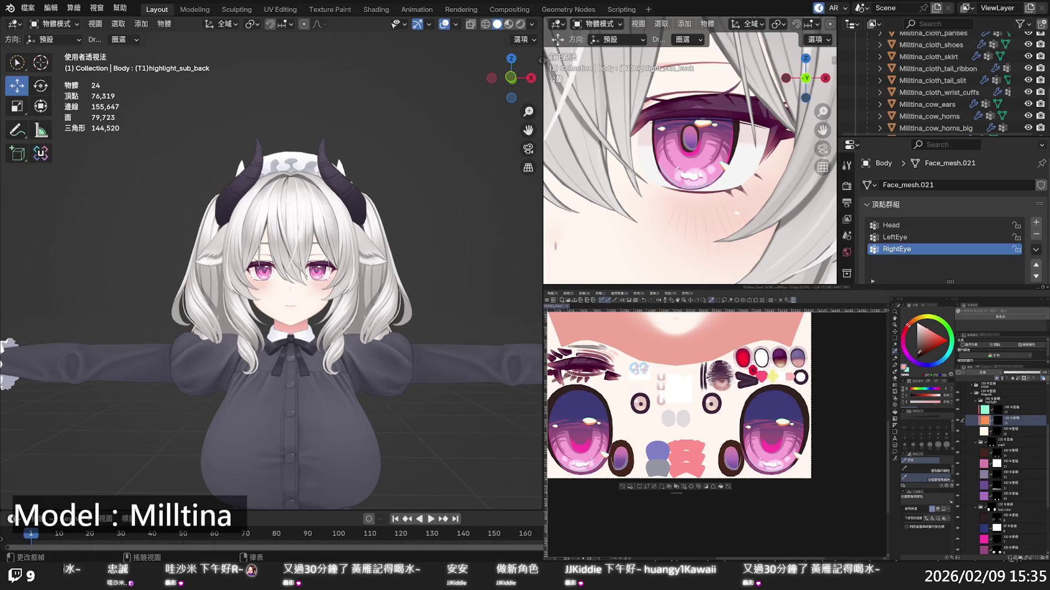
left_click(720, 487)
left_click_drag(939, 335, 945, 336)
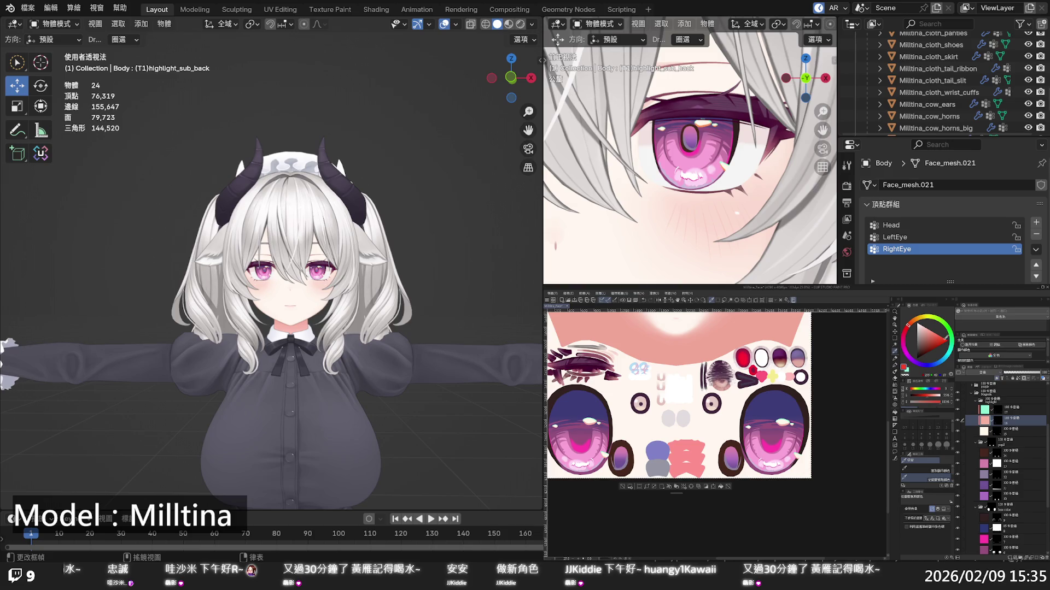
left_click(720, 487)
Zoom the Blender viewport in and out to inspect the pink eyes and highlights
scroll(271, 263, "up", 6)
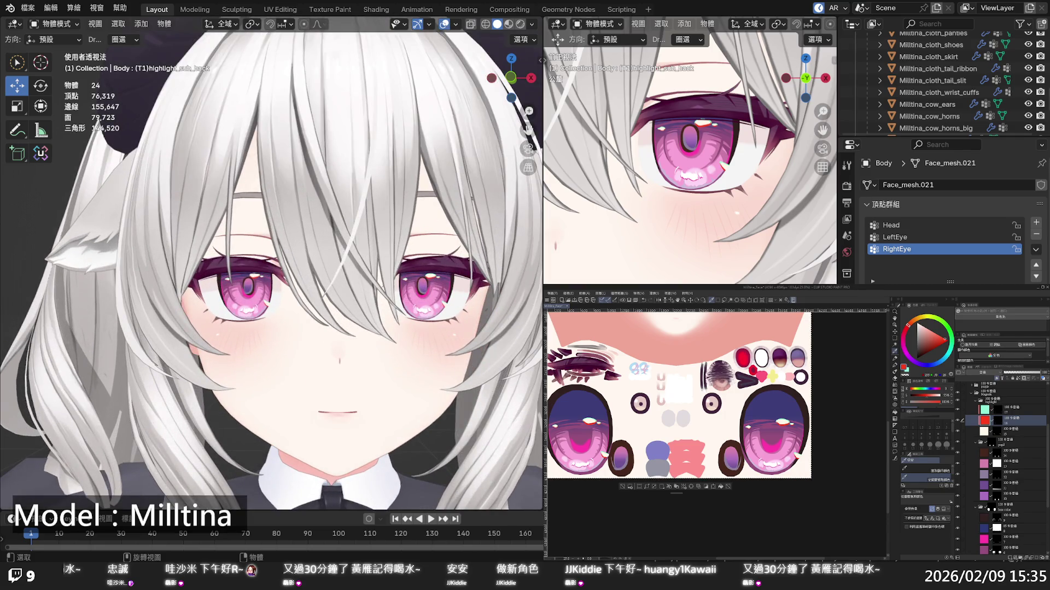
scroll(271, 263, "down", 6)
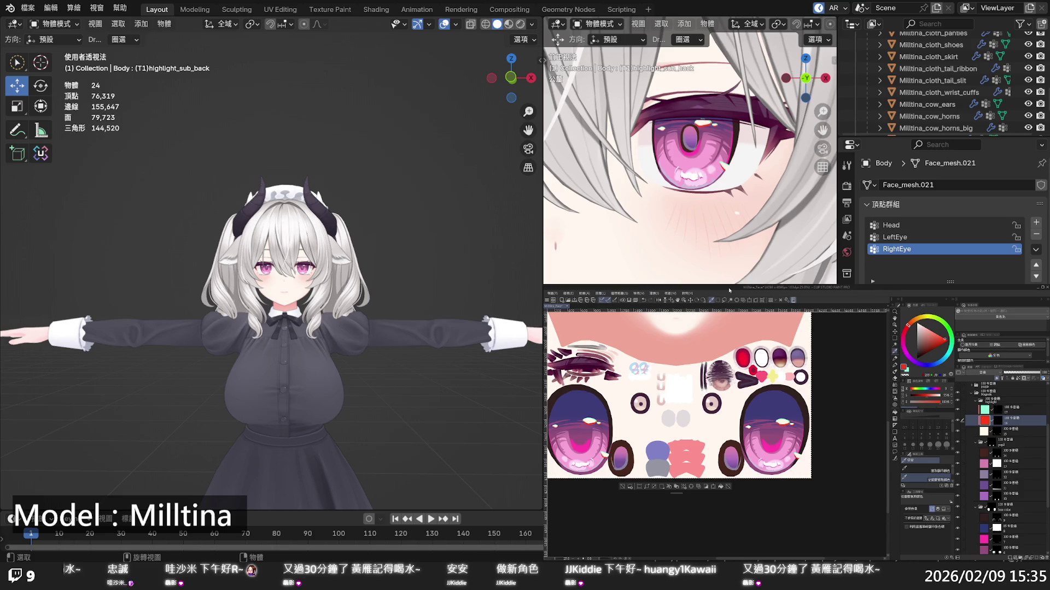
scroll(271, 263, "up", 8)
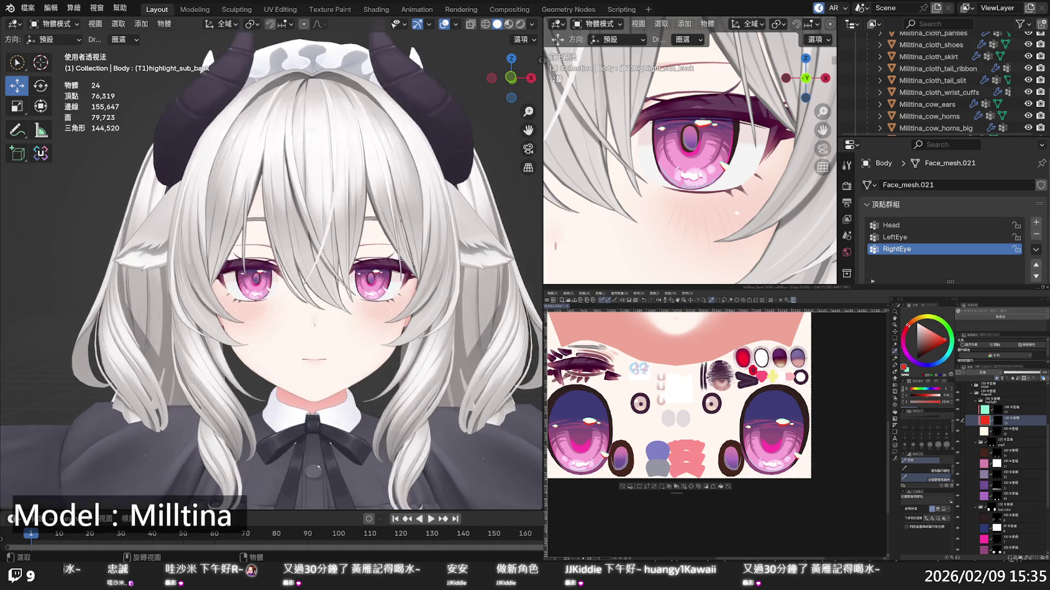
scroll(271, 262, "up", 2)
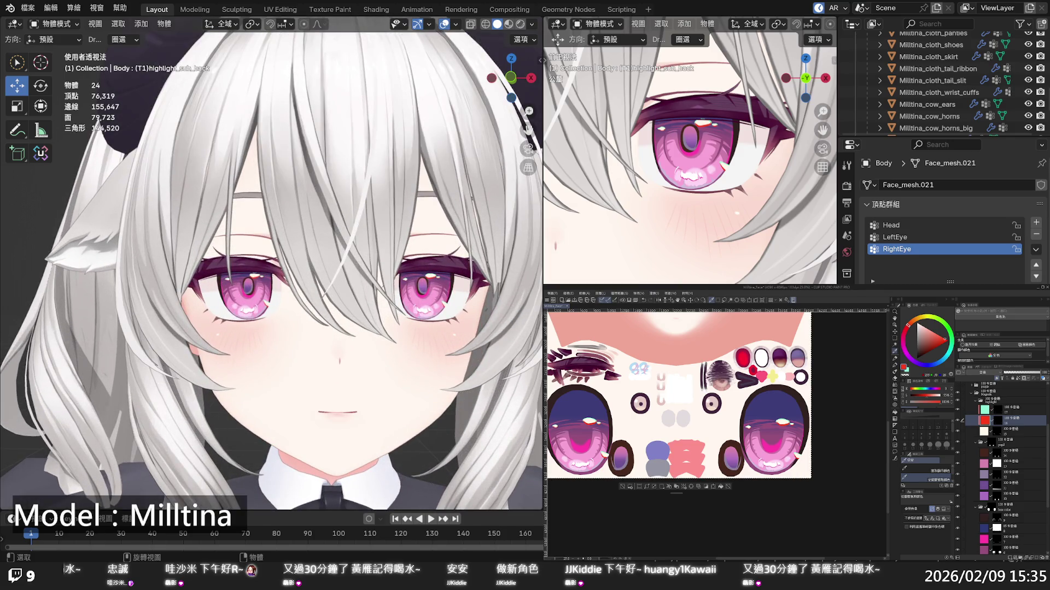
scroll(303, 290, "down", 5)
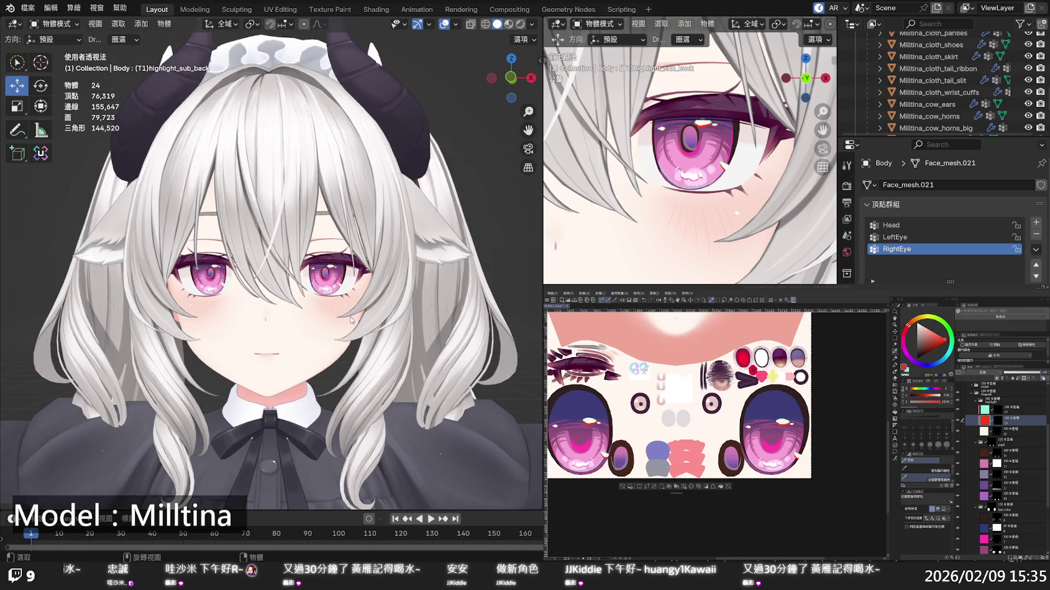
scroll(350, 320, "down", 2)
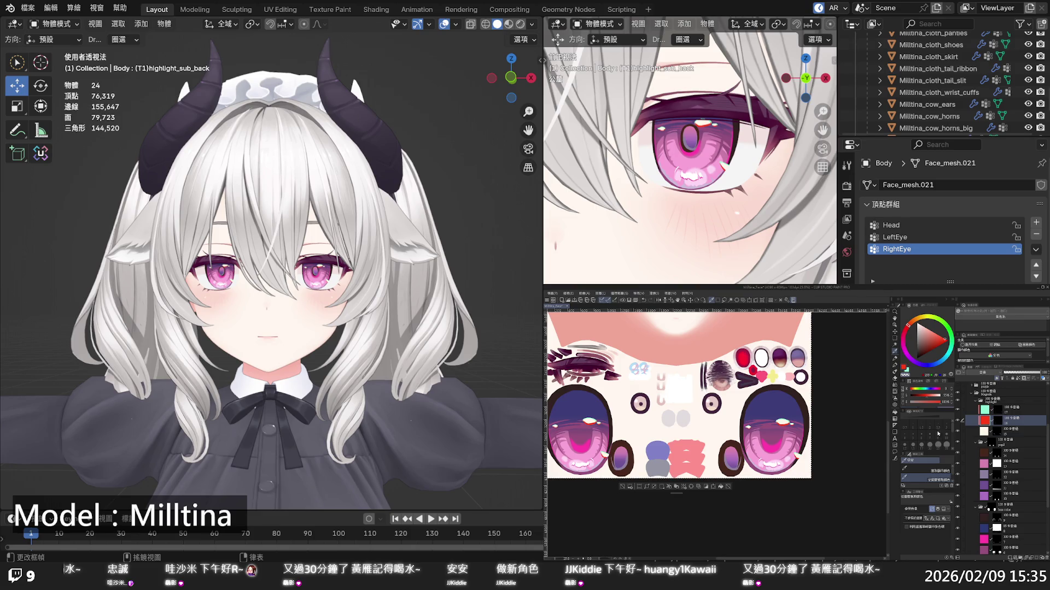
scroll(971, 462, "down", 5)
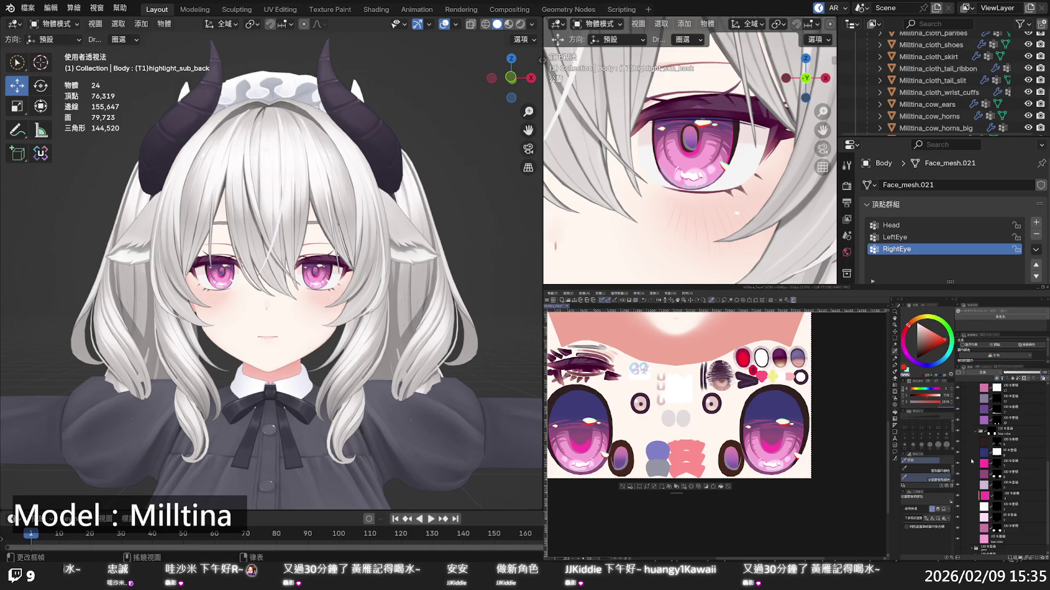
scroll(971, 462, "down", 1)
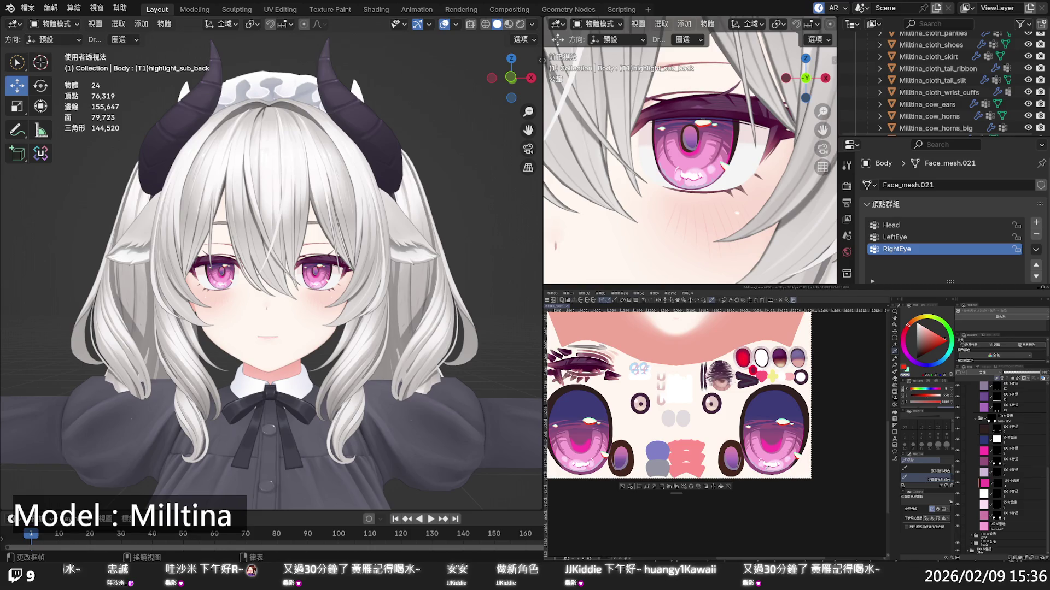
Select an eye texture layer in Clip Studio, zoom the canvas in, and set the paint colour to purple
left_click(987, 472)
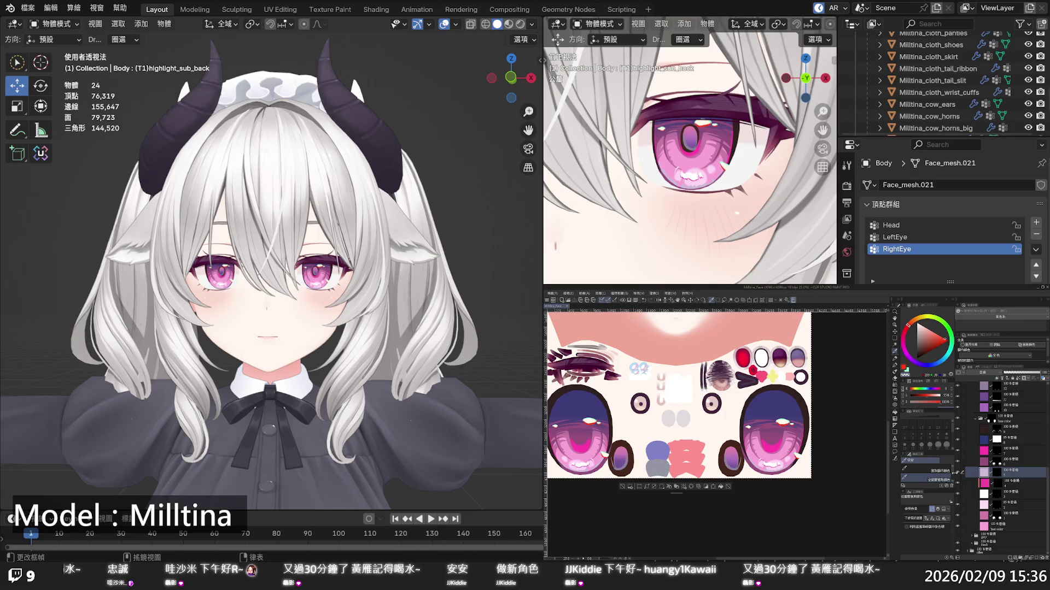
key("ctrl+plus")
key("ctrl+plus")
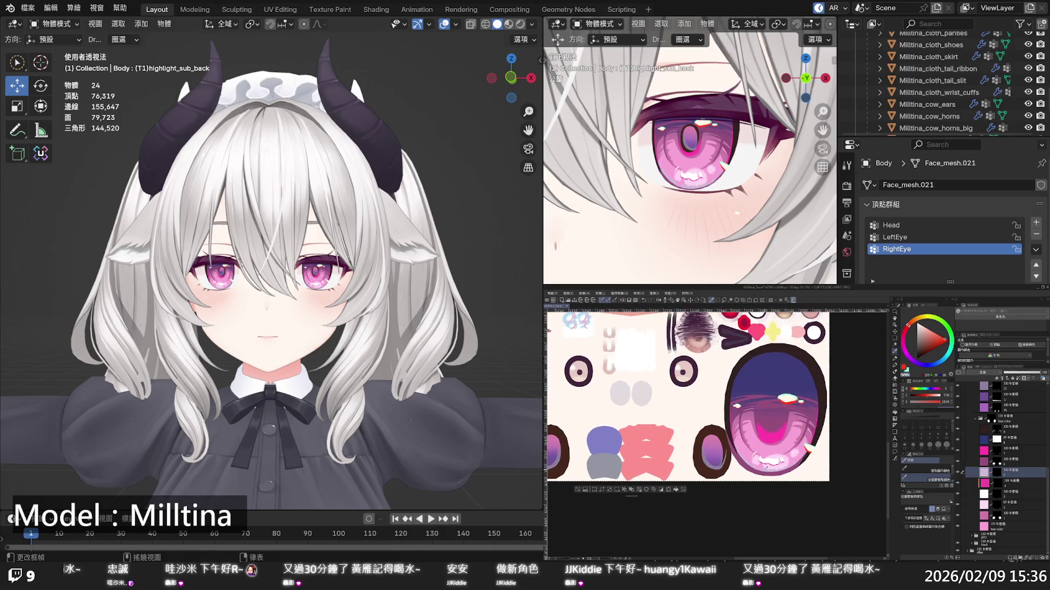
left_click(910, 359)
left_click(907, 357)
Zoom in on the avatar's pink eyes in Blender and collapse the Magenta colour folder
scroll(270, 263, "up", 5)
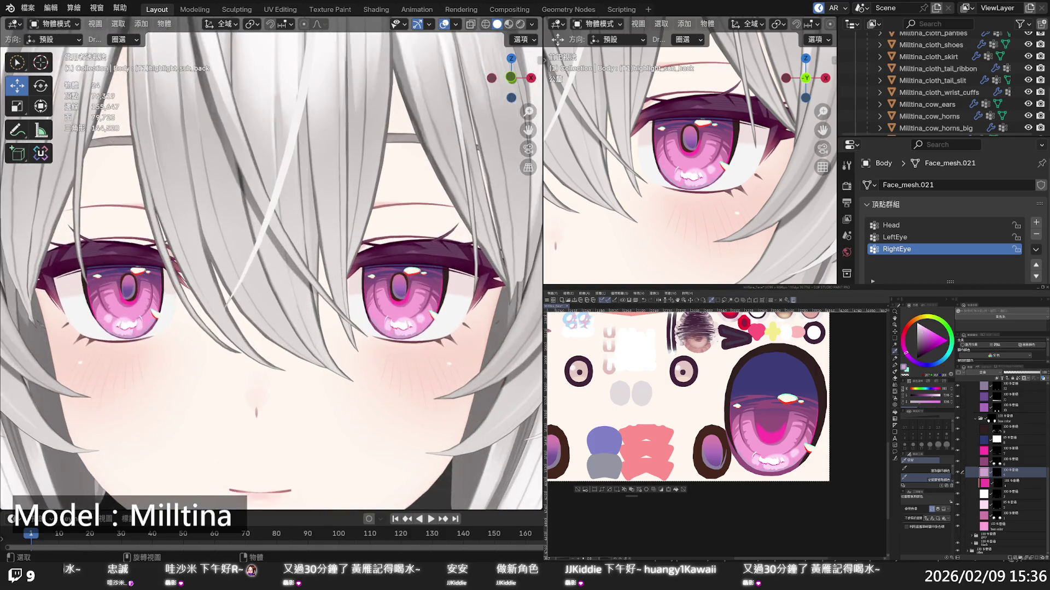
scroll(271, 263, "down", 6)
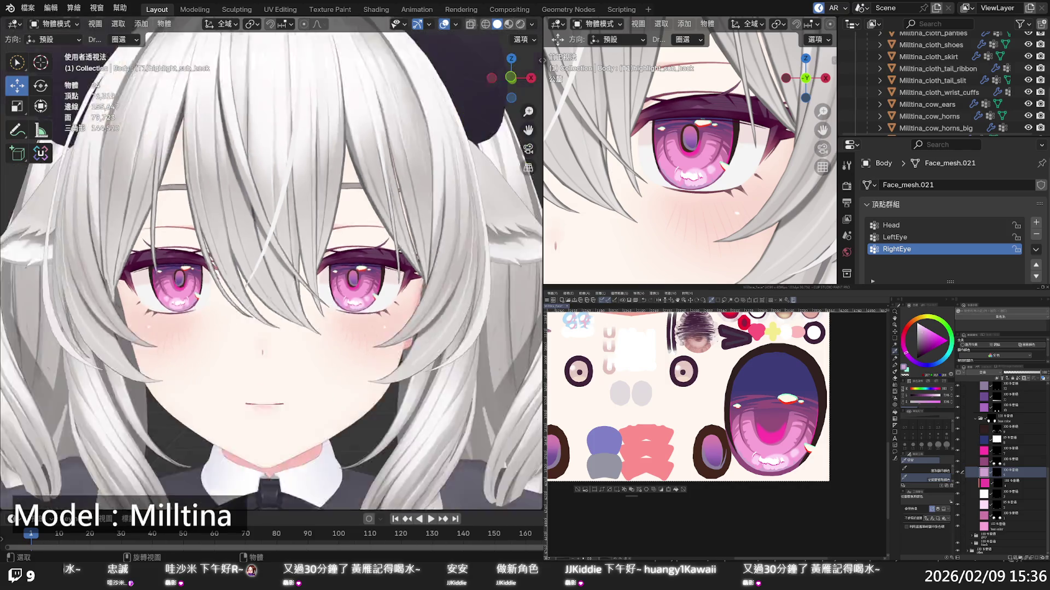
scroll(270, 263, "up", 5)
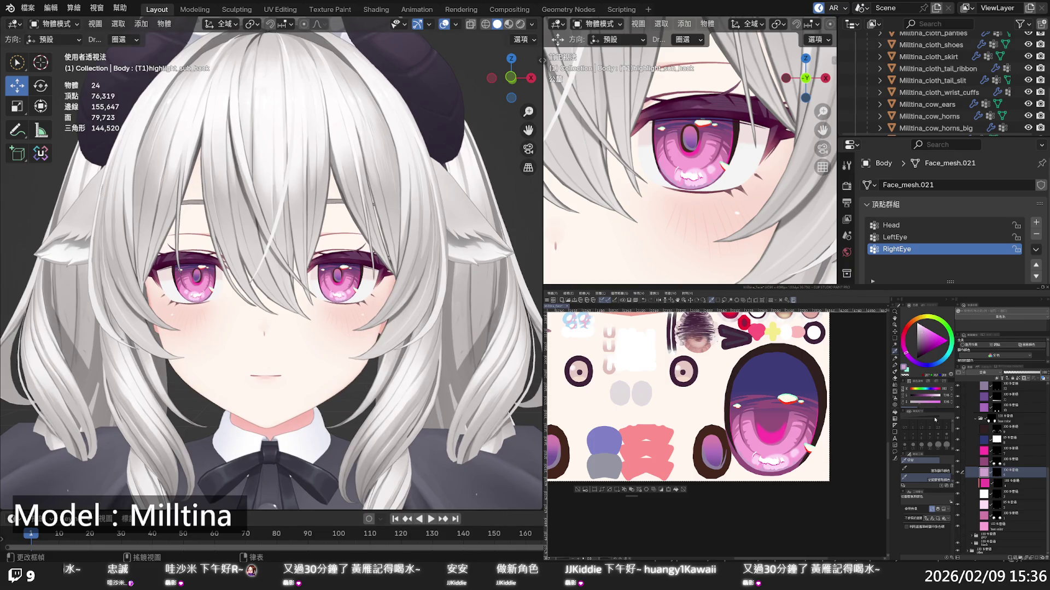
scroll(966, 420, "up", 5)
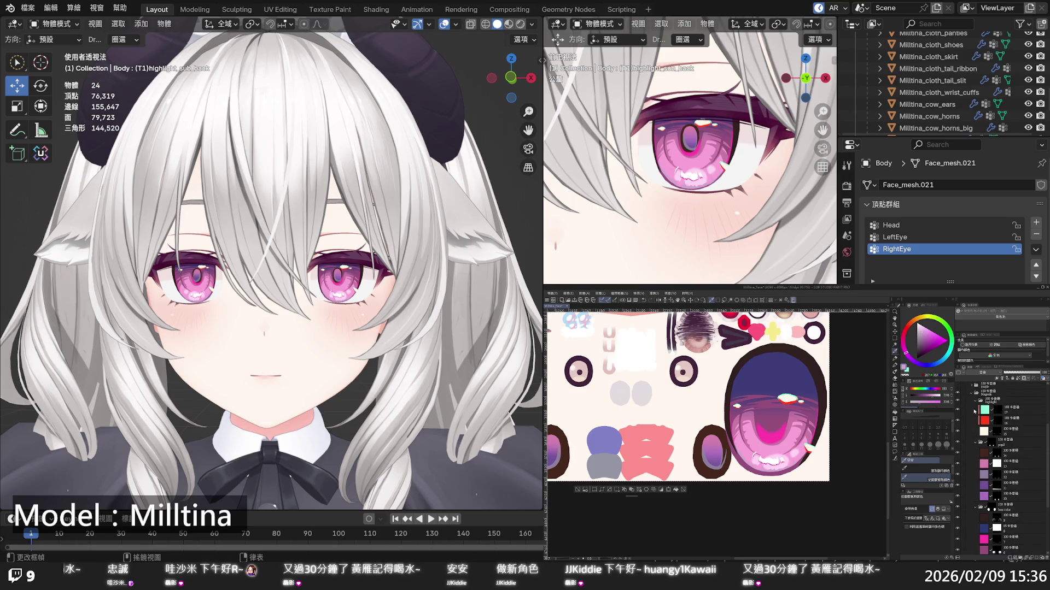
left_click(971, 394)
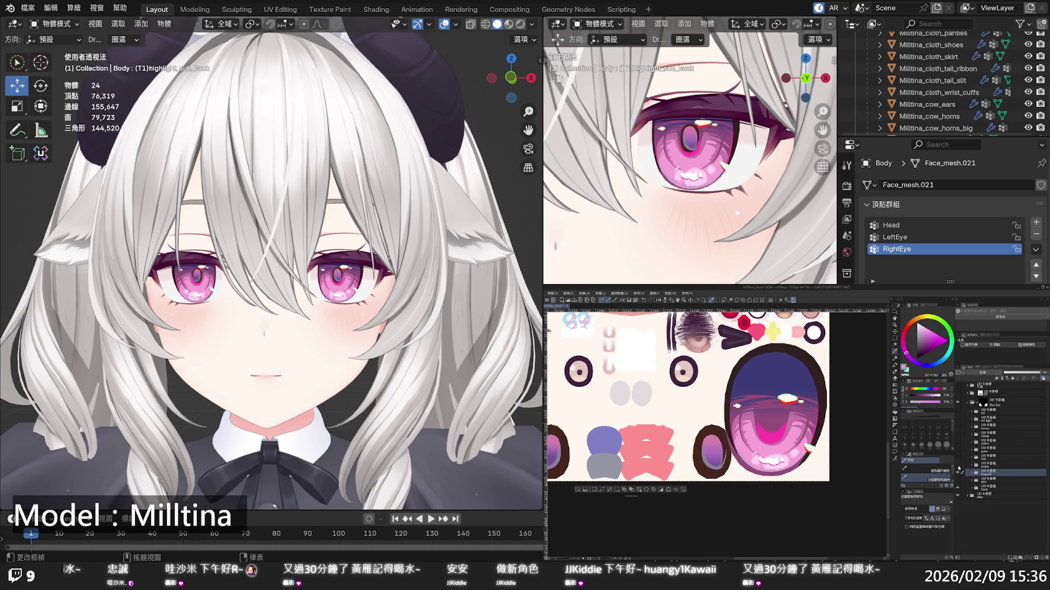
Preview the purple iris variant, then switch the eyes back to pink
left_click(957, 469)
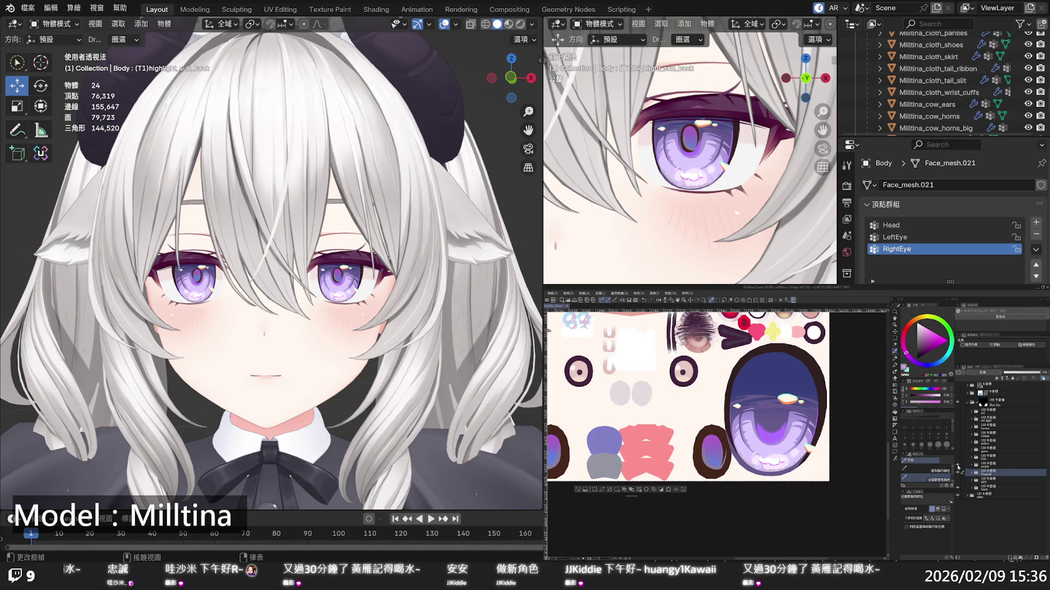
left_click(957, 469)
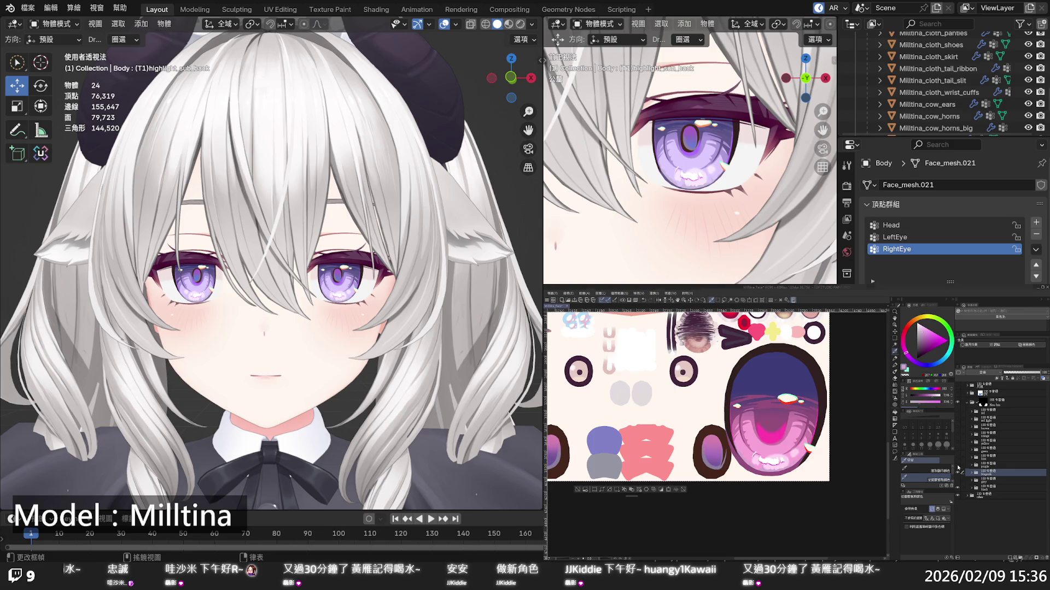
scroll(271, 263, "down", 5)
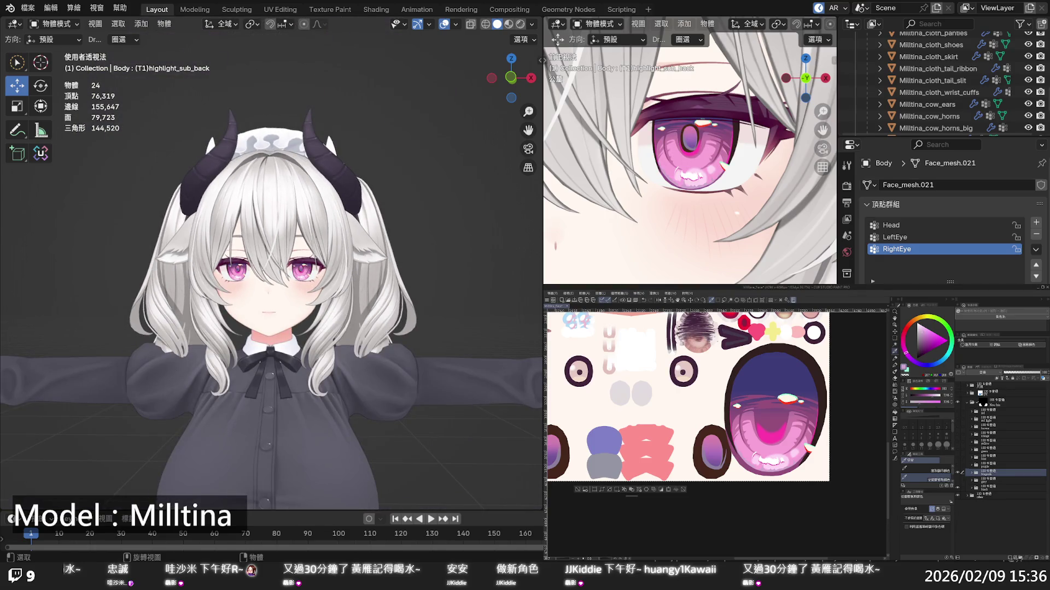
Show and hide the red variant, then enable the gray variant and save the texture
left_click(957, 418)
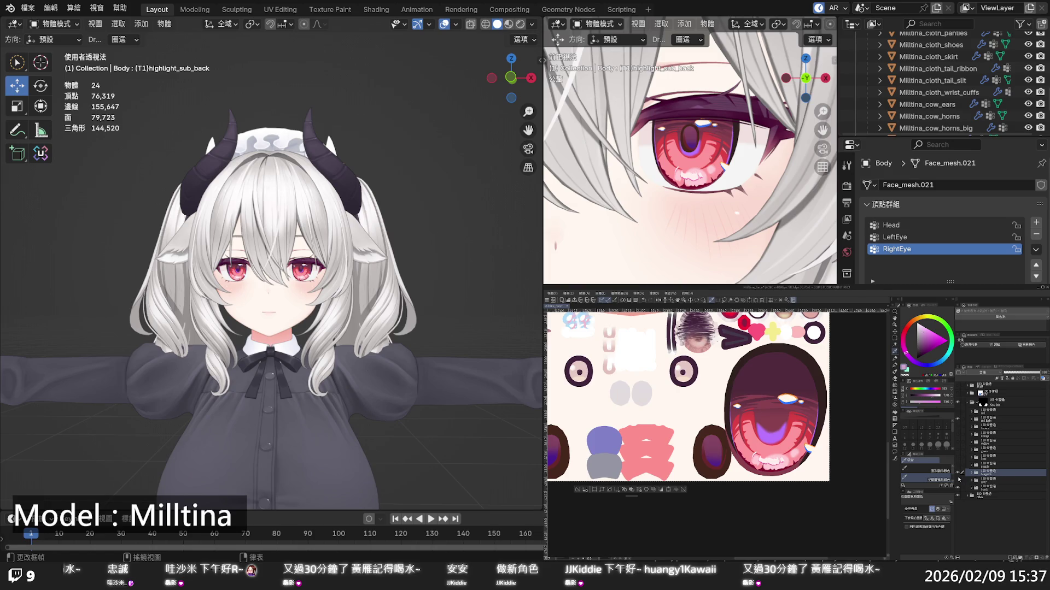
left_click(957, 421)
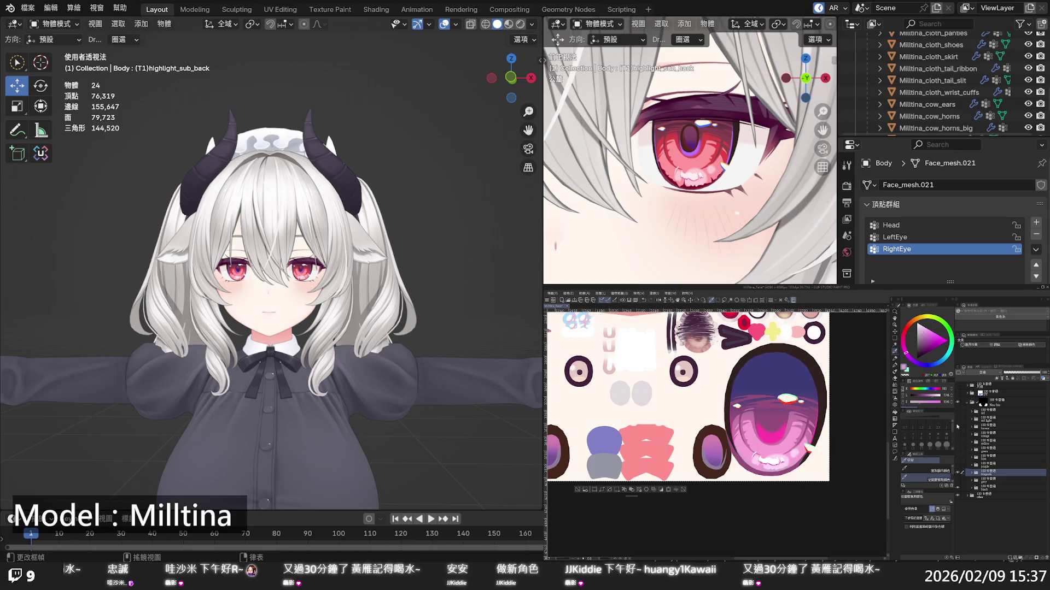
left_click(957, 472)
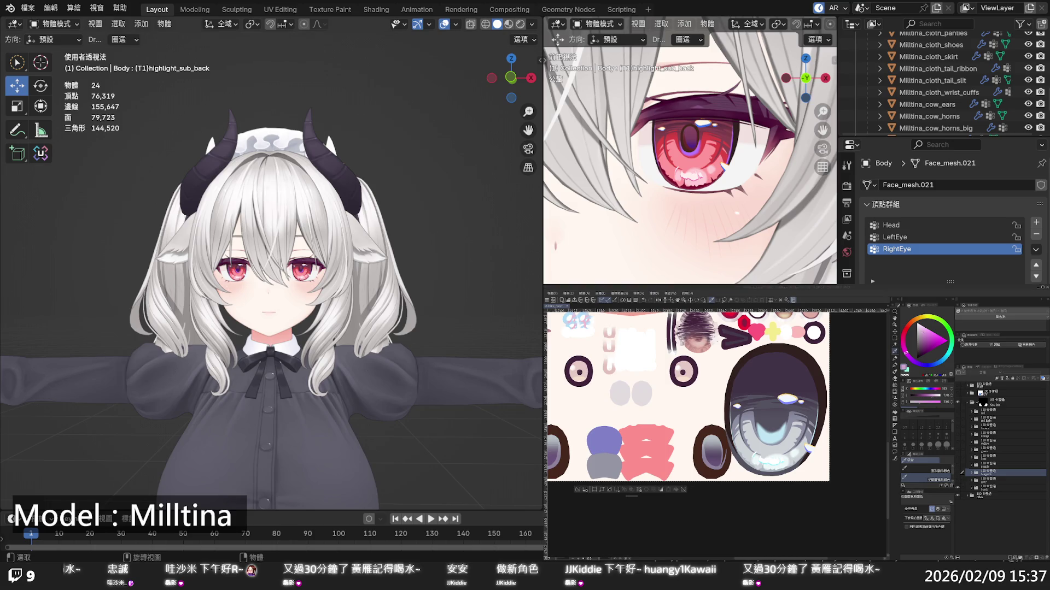
key("ctrl+s")
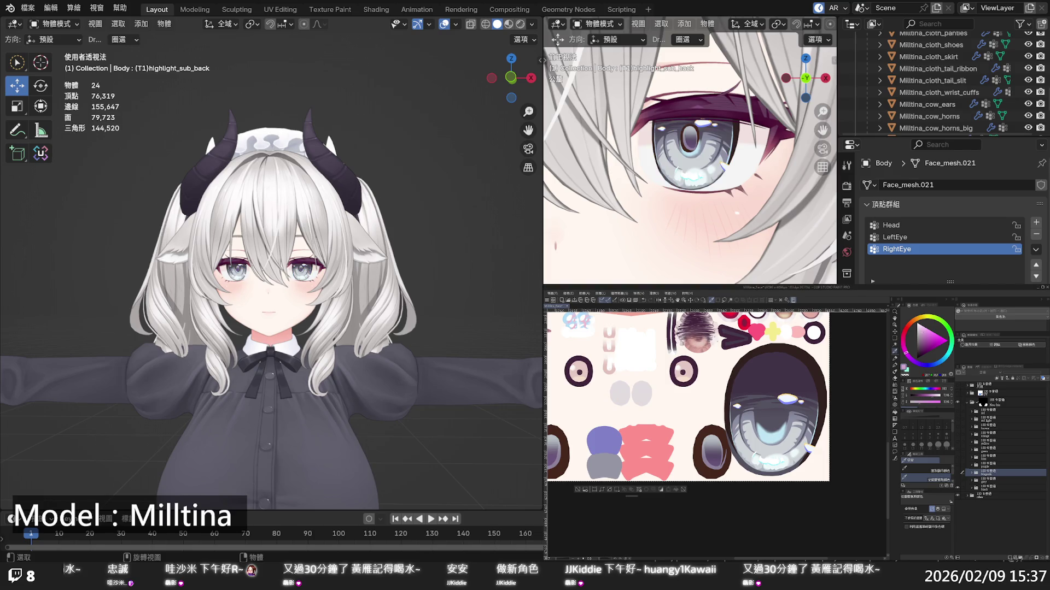
scroll(263, 256, "up", 3)
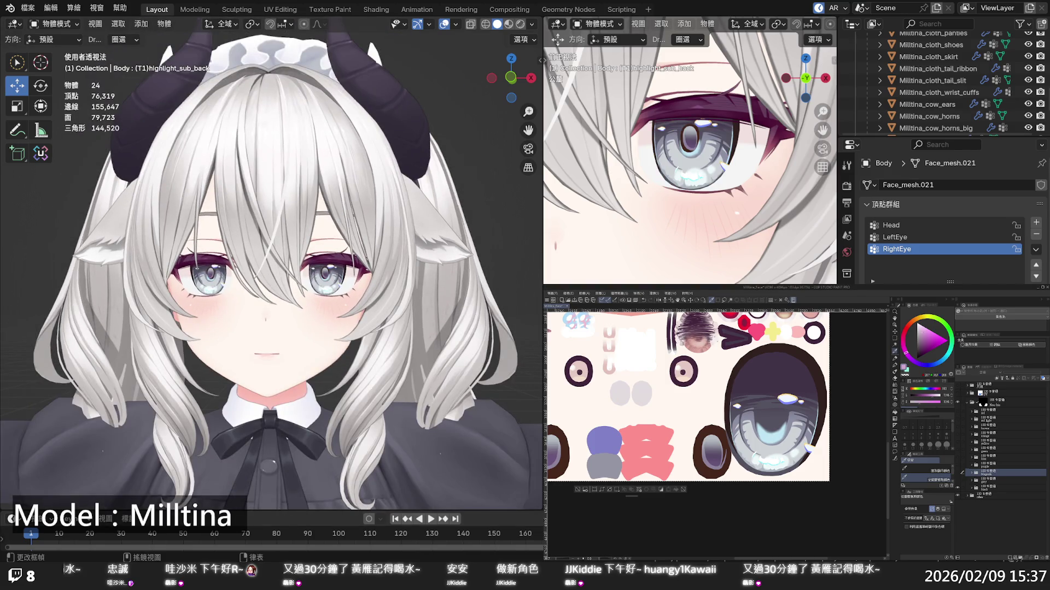